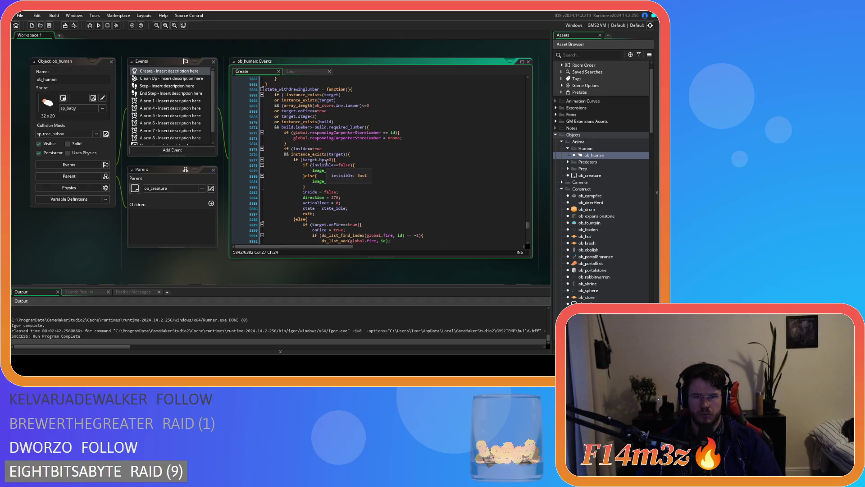
Delete the 'inside==true &&' condition from state_withdrawinglumber's guard
drag(293, 148, 292, 154)
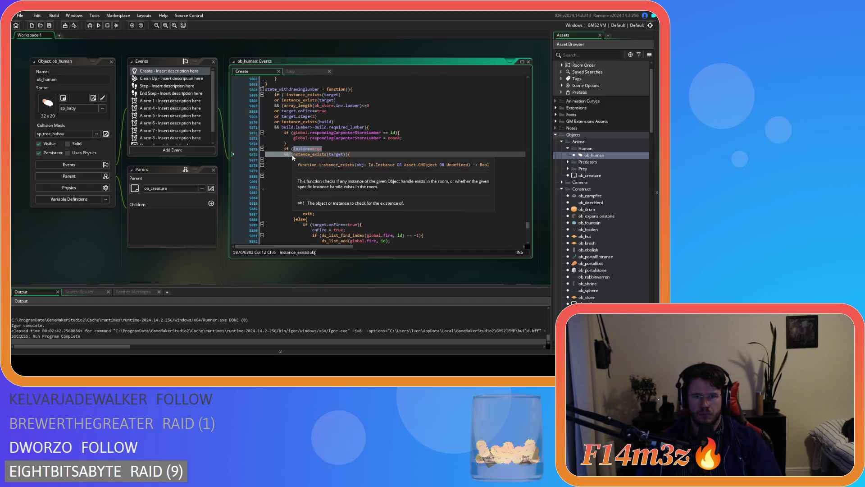
key(BackSpace)
scroll(356, 152, down, 2)
scroll(355, 152, down, 10)
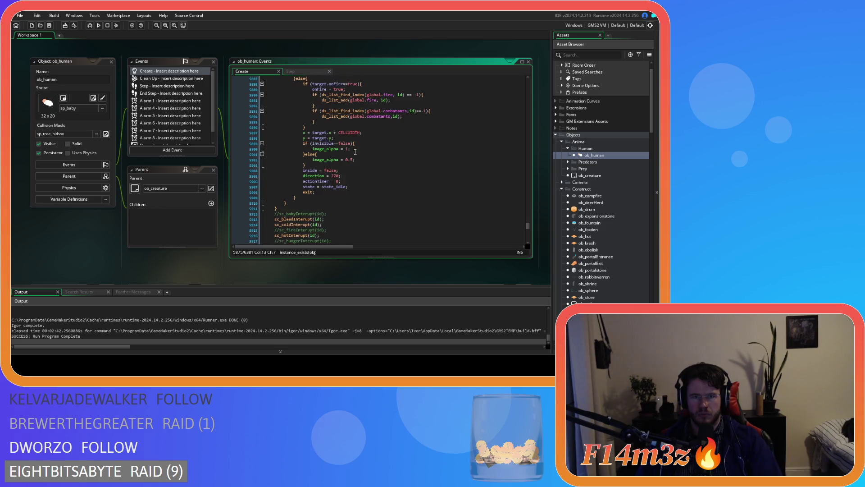
scroll(355, 152, down, 1)
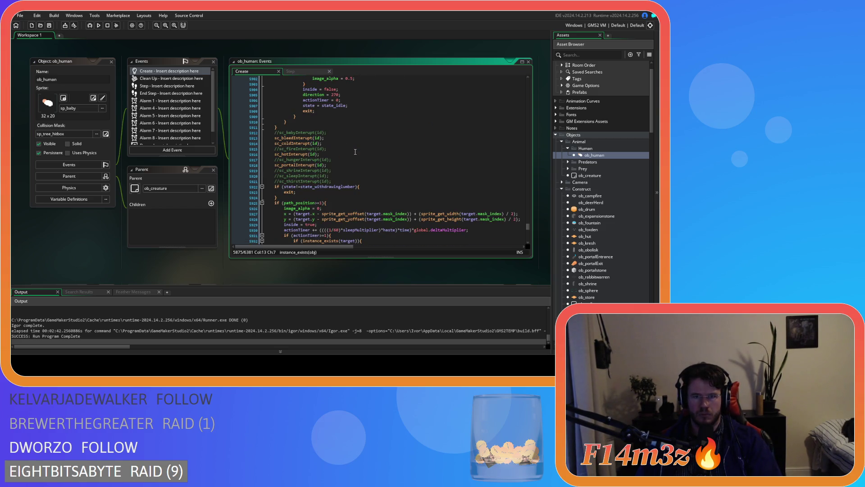
scroll(346, 156, down, 5)
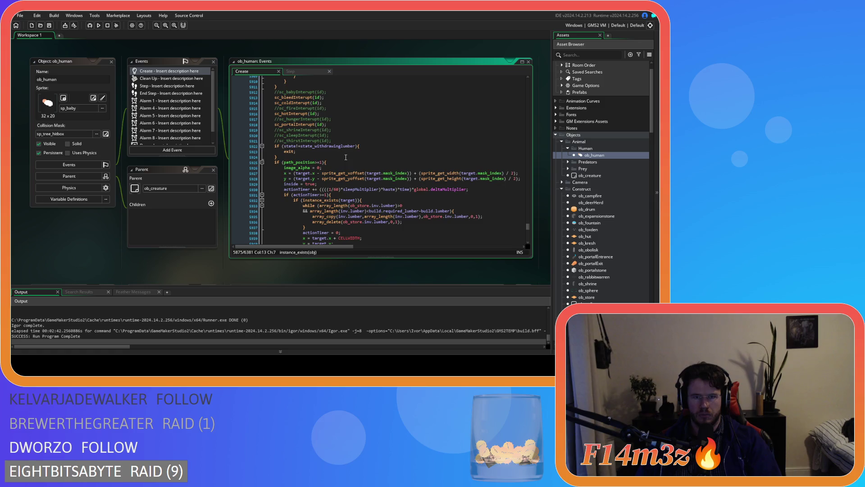
Remove the path_position check, unindent the withdrawal code one level, and save
click(349, 122)
scroll(351, 149, down, 3)
scroll(351, 149, up, 1)
scroll(351, 149, up, 1)
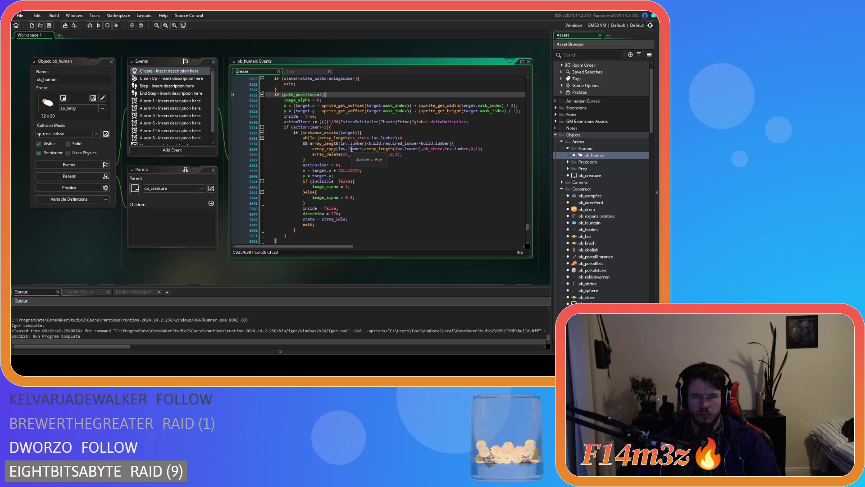
click(296, 235)
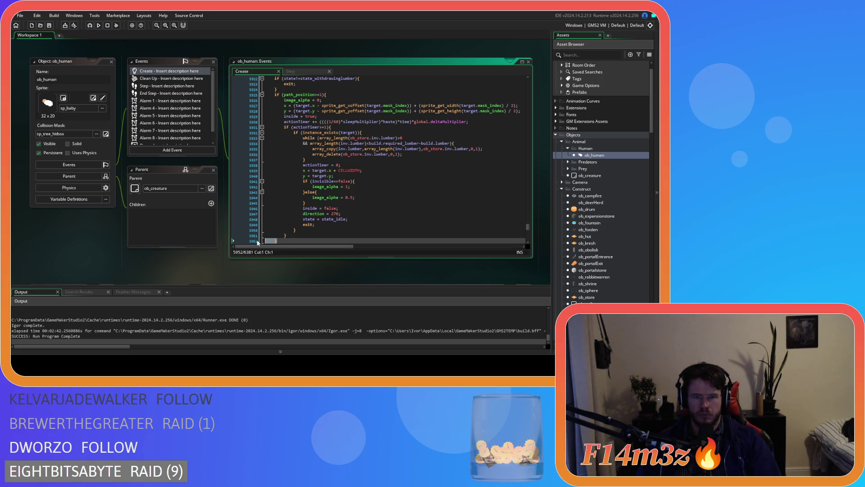
mouse_move(287, 235)
mouse_down()
mouse_move(261, 189)
mouse_move(265, 119)
mouse_move(221, 93)
mouse_up()
key(shift+Tab)
click(280, 116)
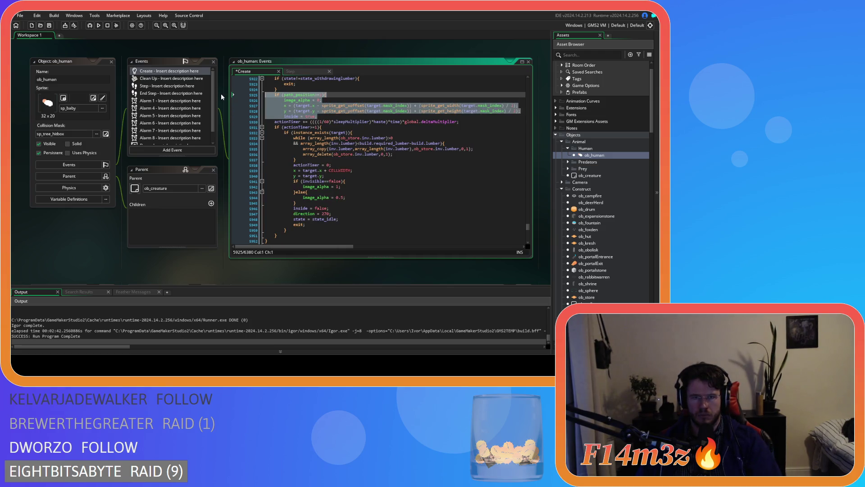
key(BackSpace)
key(ctrl+s)
Review the edited lumber code's actionTimer and sprite offset lines
click(367, 95)
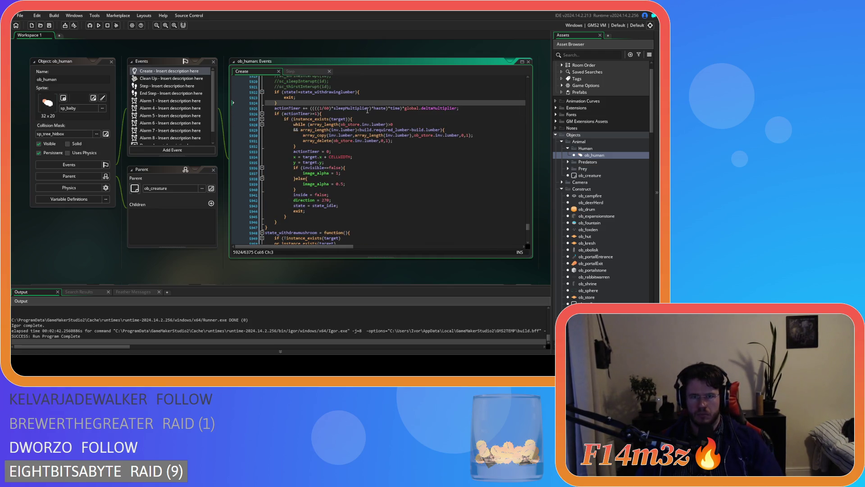
scroll(346, 178, up, 3)
scroll(346, 178, up, 3)
click(334, 161)
scroll(361, 171, up, 8)
scroll(393, 166, up, 9)
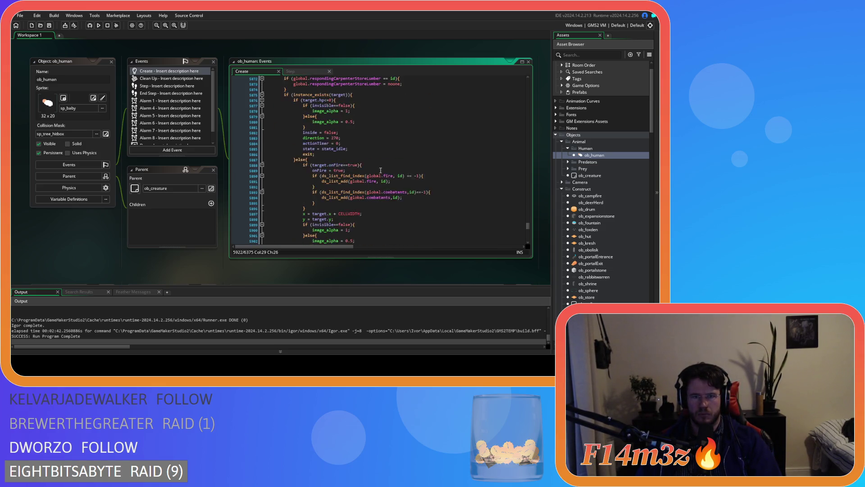
click(302, 129)
click(343, 108)
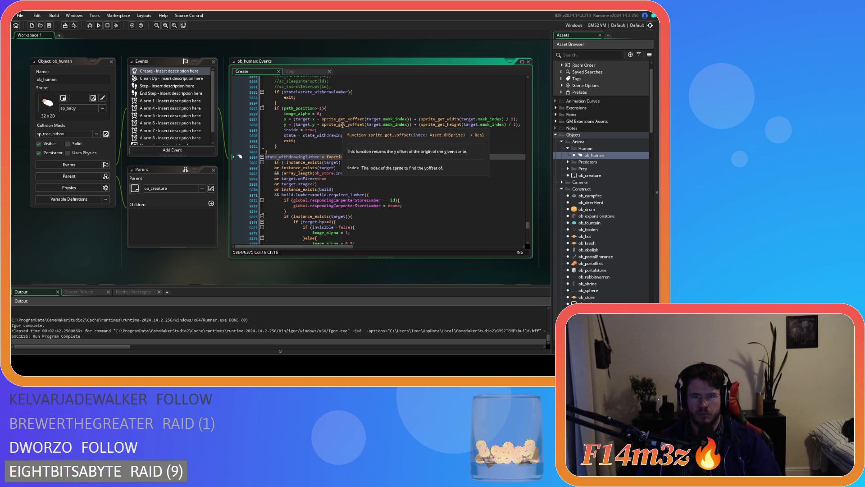
scroll(409, 147, up, 10)
Move to the state_withdrawmushroom function and select its code
click(396, 152)
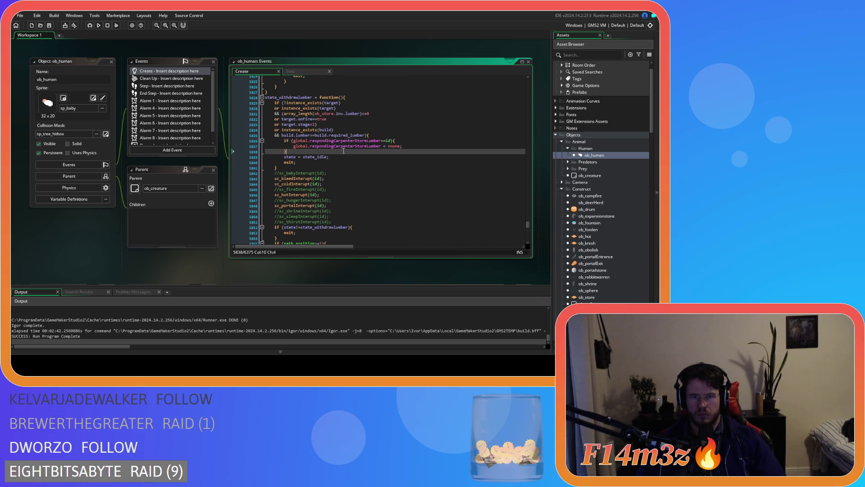
scroll(391, 157, down, 19)
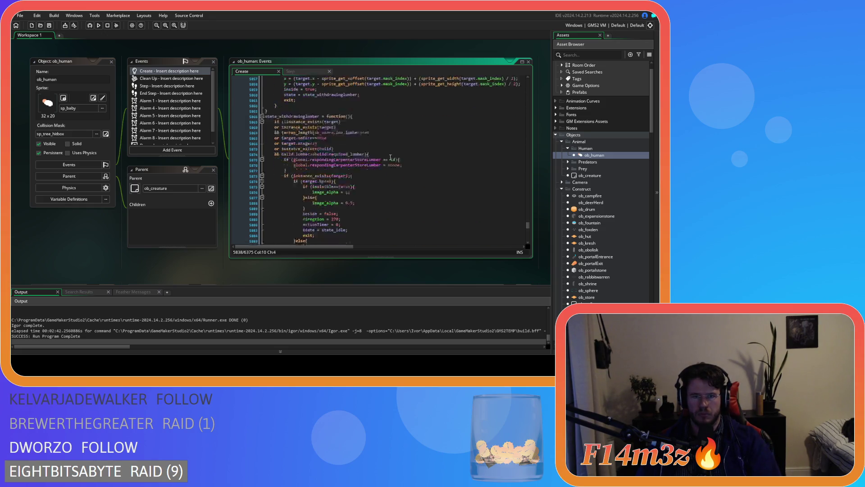
scroll(390, 157, down, 19)
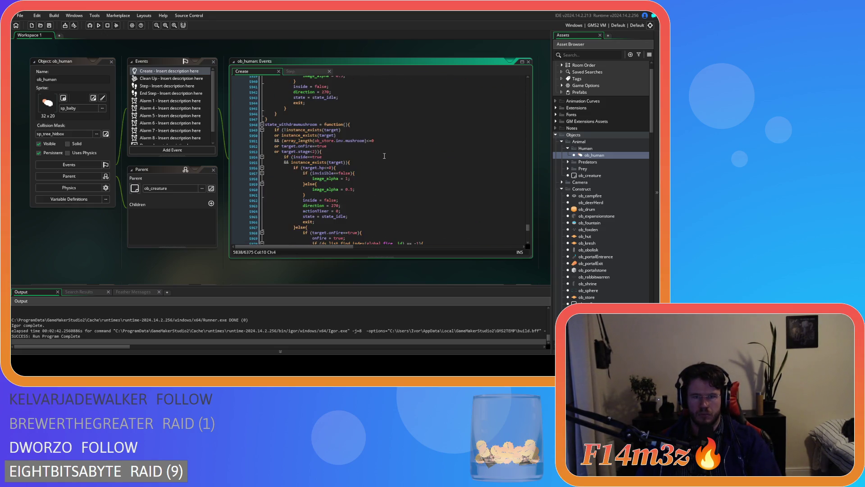
click(363, 128)
scroll(363, 128, down, 20)
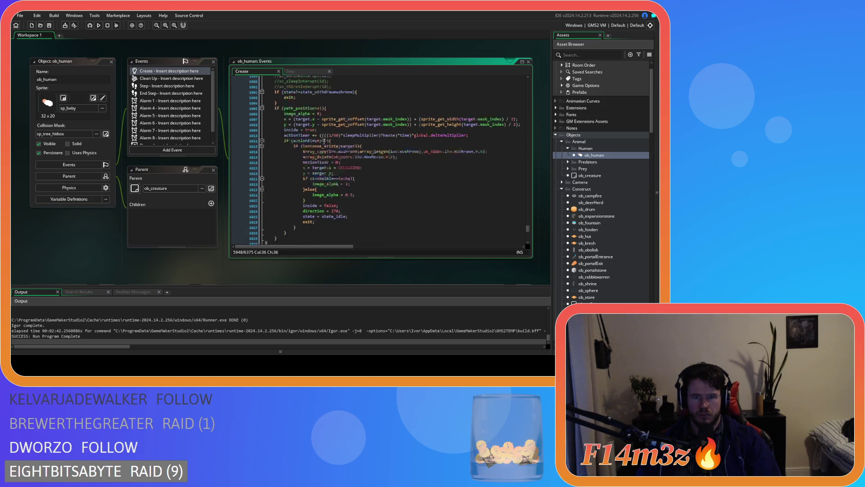
mouse_move(299, 151)
mouse_down()
mouse_move(270, 163)
mouse_move(264, 134)
mouse_up()
scroll(263, 130, up, 17)
scroll(264, 133, up, 8)
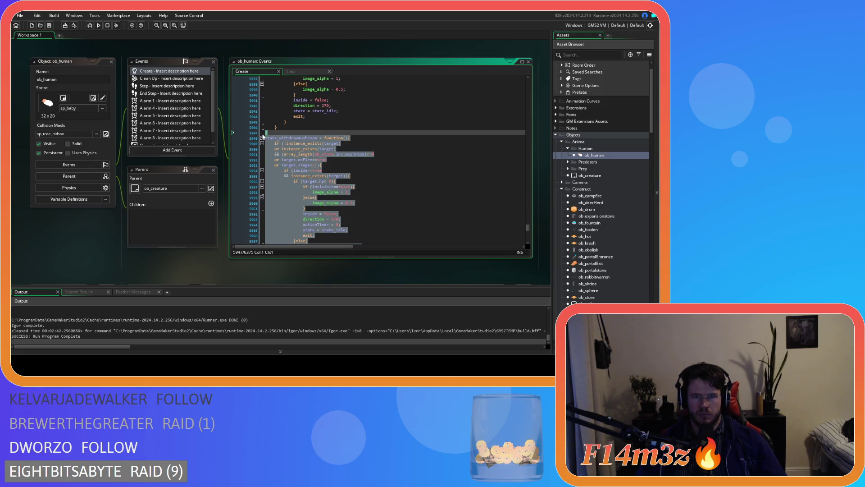
Paste a copy of state_withdrawmushroom lower in the Create code and locate its function name
key(ctrl+v)
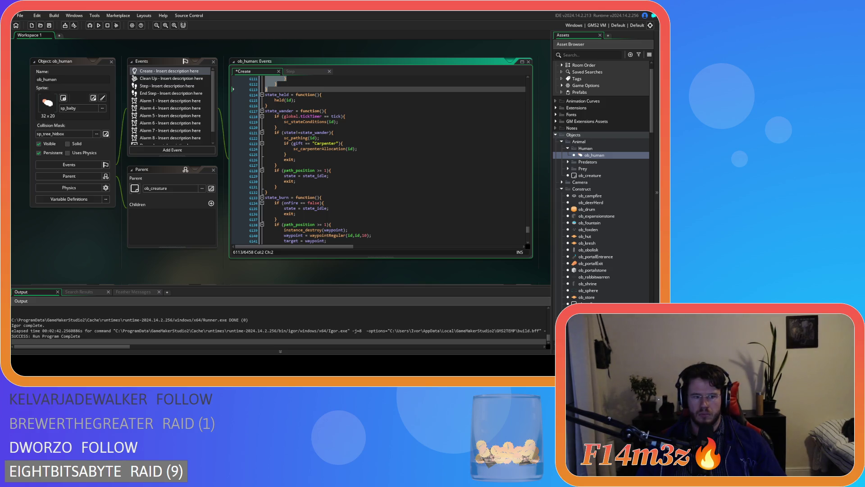
scroll(310, 186, up, 8)
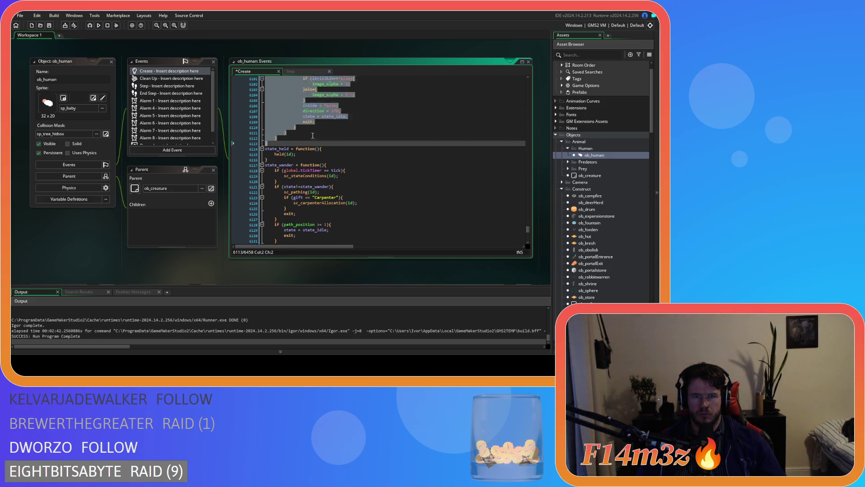
scroll(313, 189, up, 20)
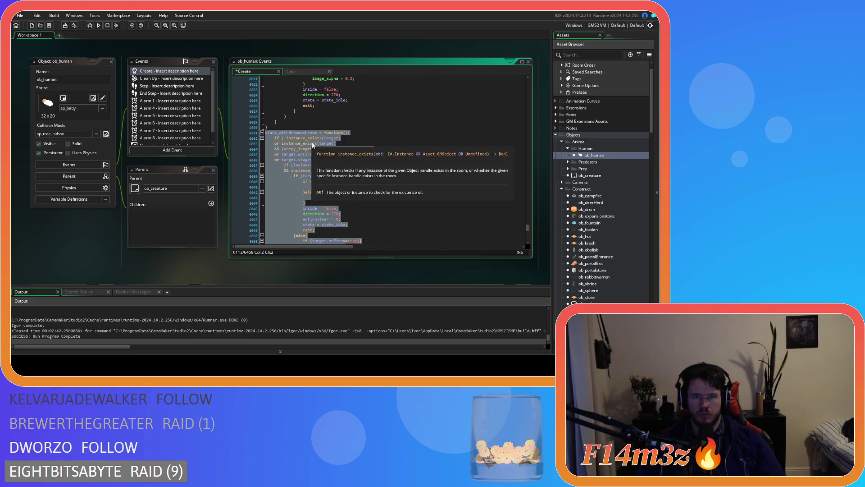
scroll(334, 162, up, 18)
scroll(333, 172, up, 10)
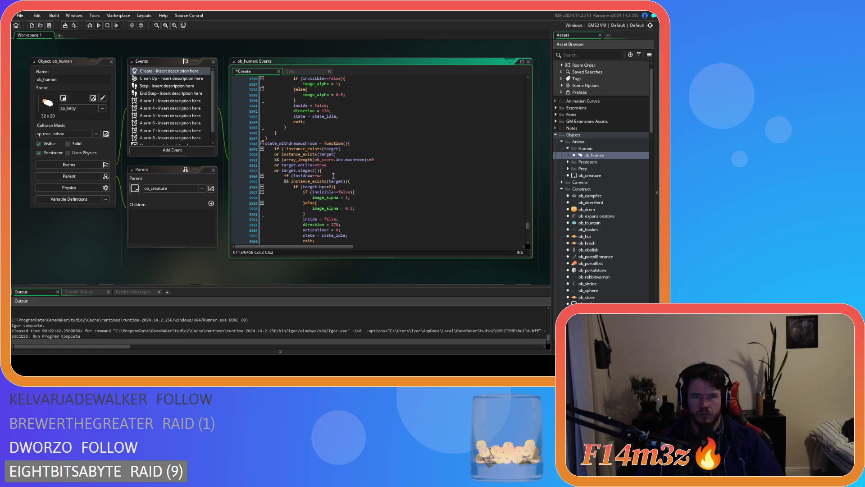
scroll(333, 176, down, 20)
drag(315, 216, 306, 141)
click(302, 133)
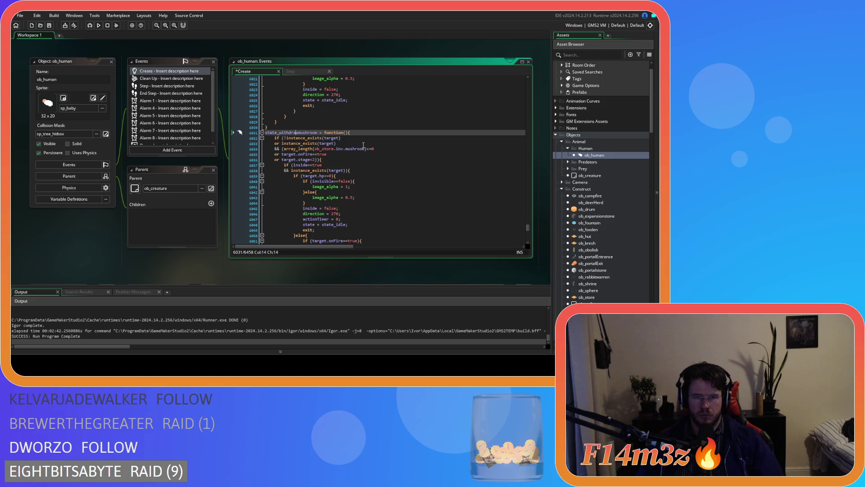
Rename the copy to state_withdrawingmushroom and paste that name over the old state references
text(ing)
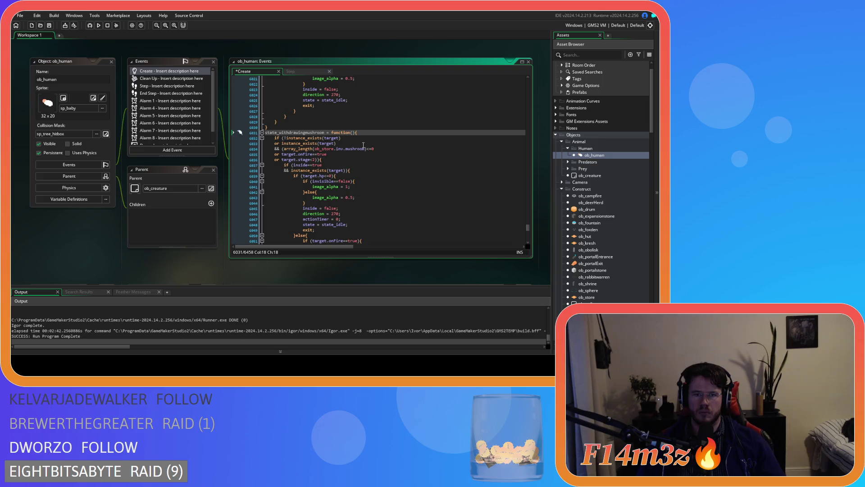
scroll(363, 145, up, 2)
click(324, 160)
scroll(342, 161, down, 10)
scroll(353, 163, down, 2)
double_click(327, 195)
text(state_withdrawingmushroom)
scroll(404, 171, up, 20)
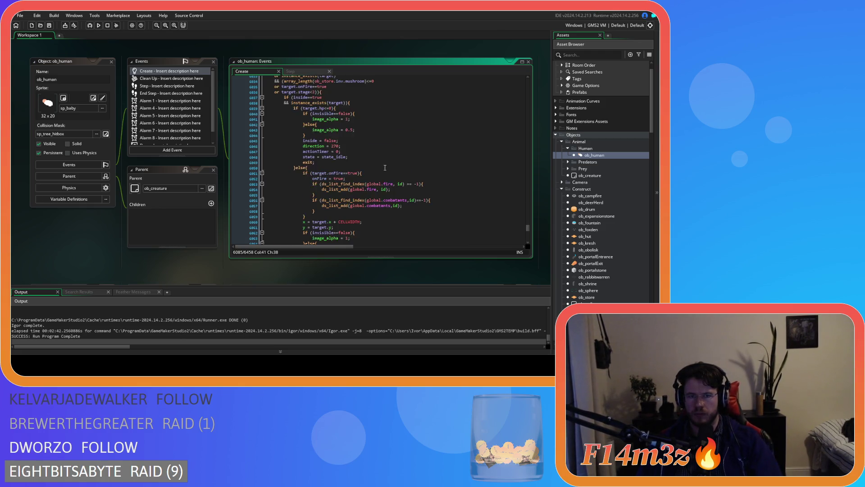
scroll(359, 172, down, 15)
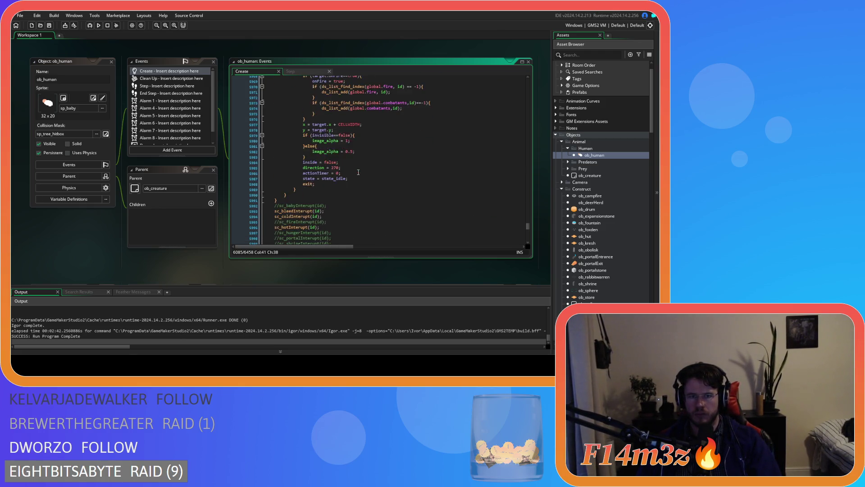
click(334, 155)
double_click(334, 154)
text(state_withdrawingmushroom)
Cut state_withdrawmushroom's entry check down to the unindented state_idle and exit lines
scroll(362, 159, up, 12)
scroll(359, 161, up, 8)
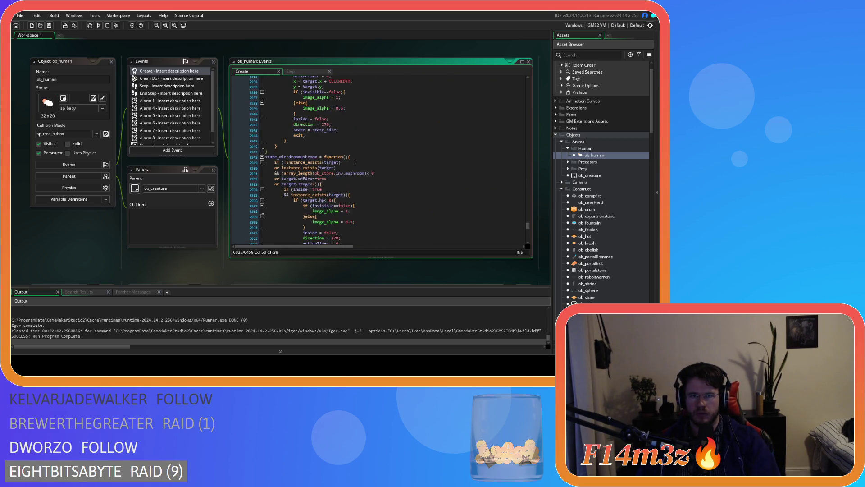
click(360, 156)
scroll(360, 161, down, 3)
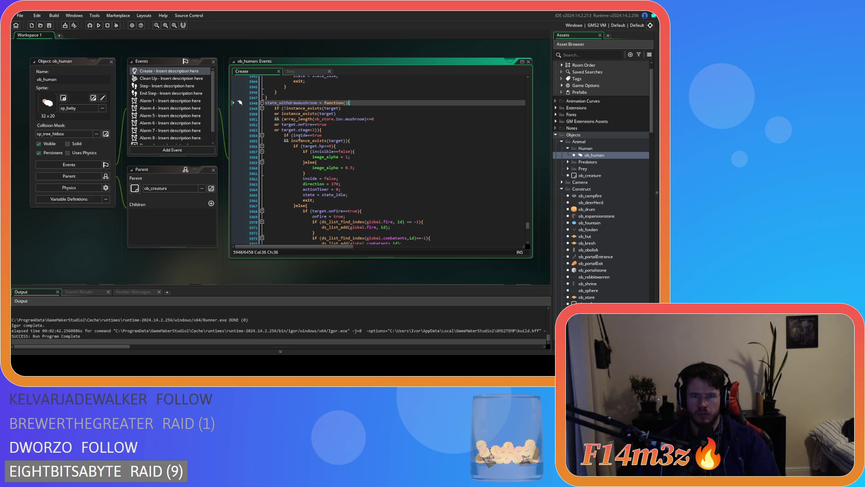
click(349, 140)
scroll(315, 176, down, 6)
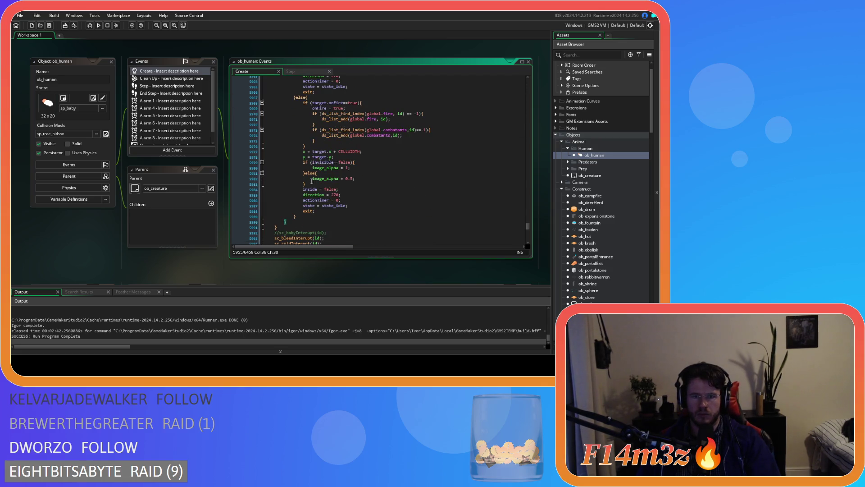
mouse_move(295, 223)
mouse_down()
mouse_move(246, 220)
mouse_move(257, 194)
mouse_move(259, 79)
mouse_move(260, 167)
mouse_move(293, 143)
mouse_move(354, 141)
mouse_move(362, 155)
mouse_up()
key(Delete)
key(Delete)
key(shift+Tab)
key(shift+Tab)
click(363, 155)
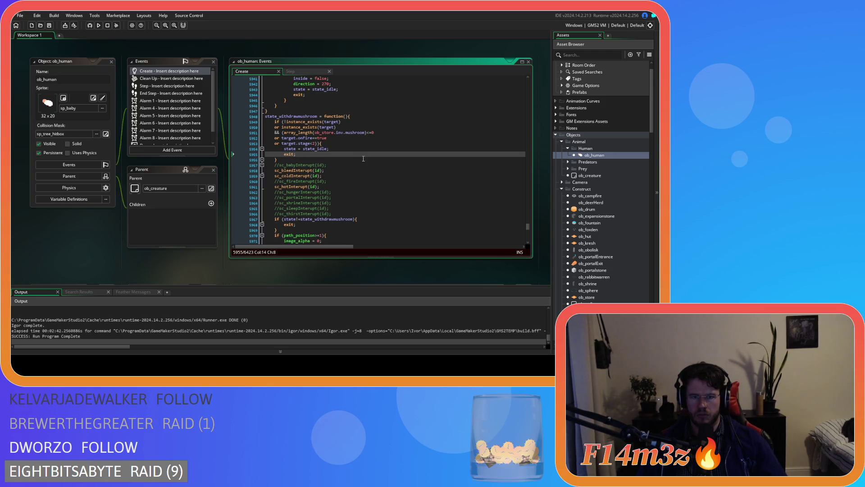
Delete the path_position block's closing braces, unindent the state change and exit lines, and save
scroll(352, 144, down, 7)
click(333, 128)
scroll(333, 127, down, 2)
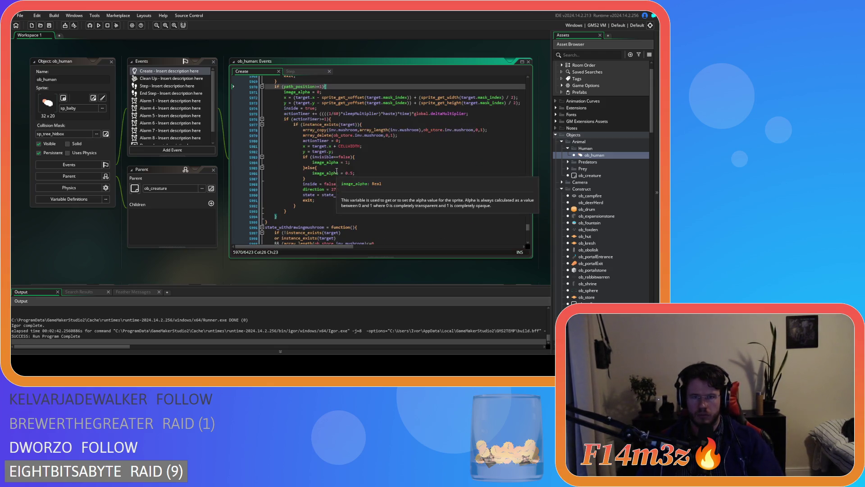
mouse_move(288, 211)
mouse_down()
mouse_move(225, 201)
mouse_move(203, 112)
mouse_up()
key(Delete)
key(Delete)
mouse_move(266, 125)
mouse_down()
mouse_move(225, 108)
mouse_move(247, 113)
mouse_up()
key(shift+Tab)
key(shift+Tab)
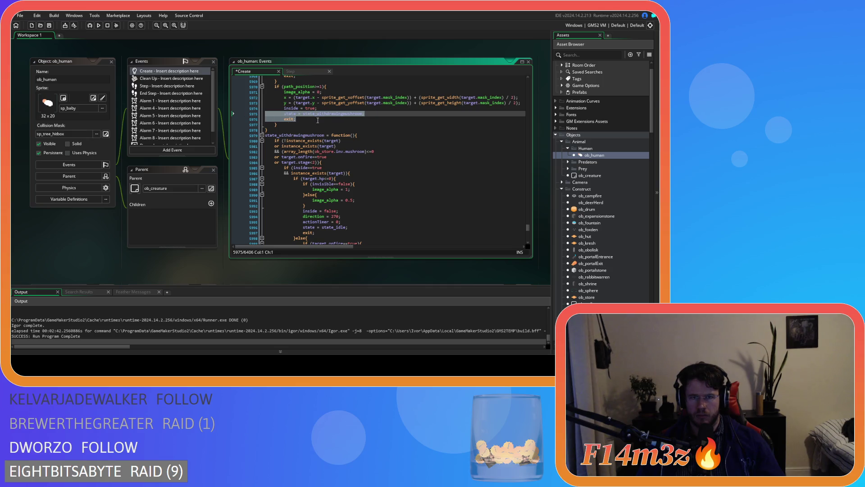
key(Right)
key(ctrl+s)
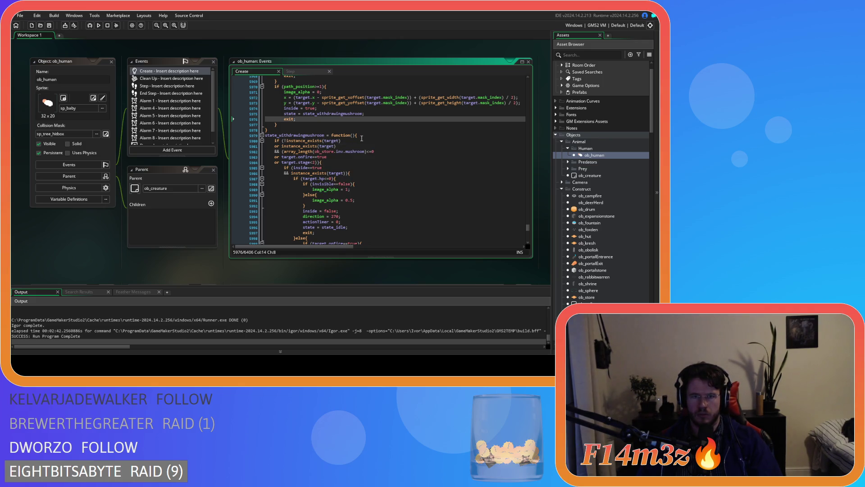
Delete the 'inside==true' condition and save the Create code
drag(293, 168, 291, 173)
key(Delete)
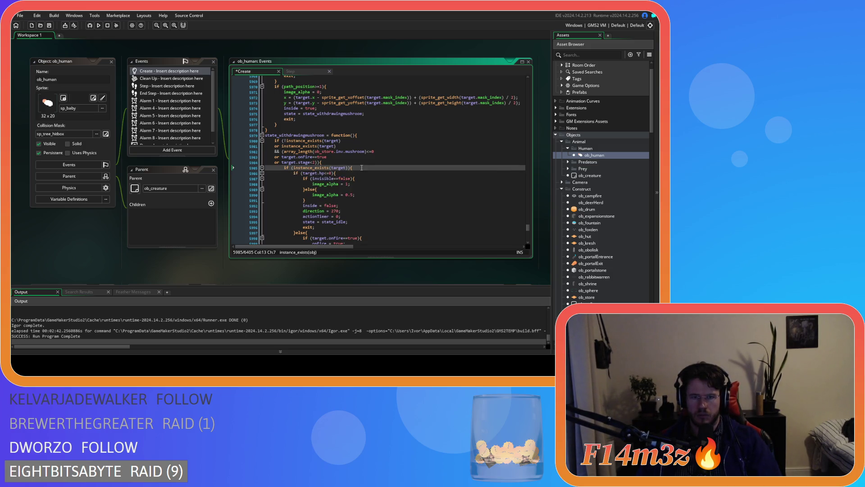
scroll(362, 167, down, 5)
key(ctrl+s)
In state_withdrawingmushroom, fix the closing braces, unindent the actionTimer block, and delete the path_position block
scroll(361, 158, down, 12)
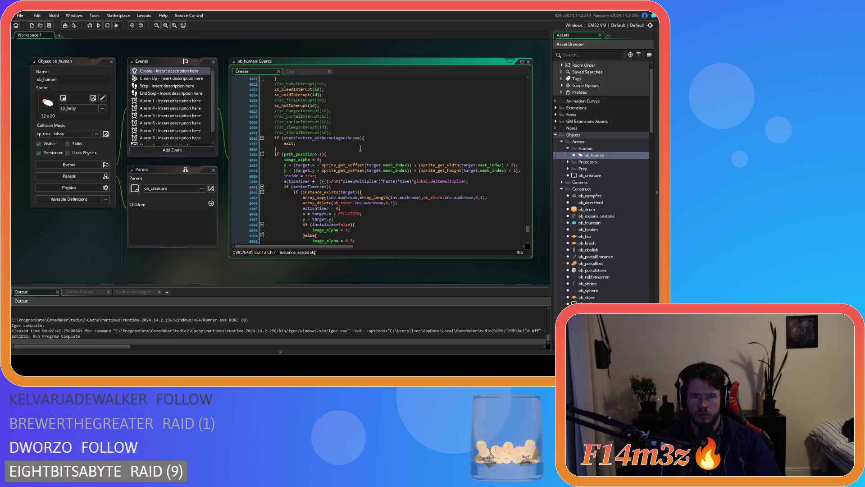
click(378, 136)
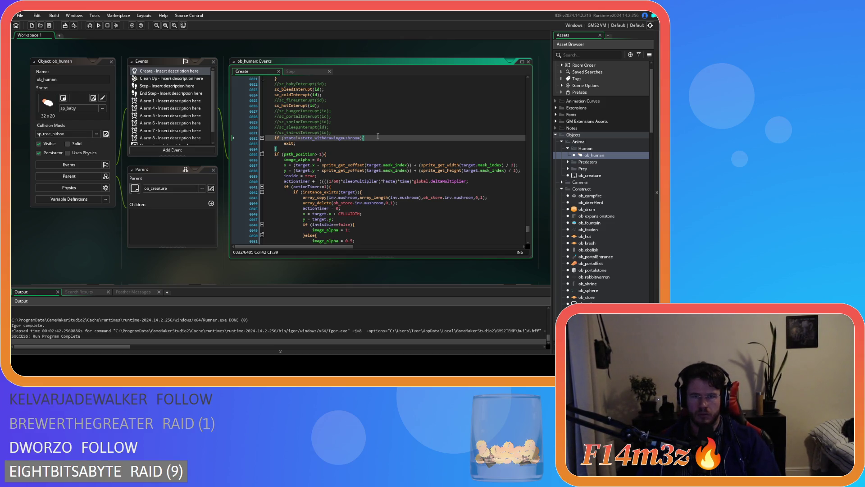
scroll(377, 136, down, 3)
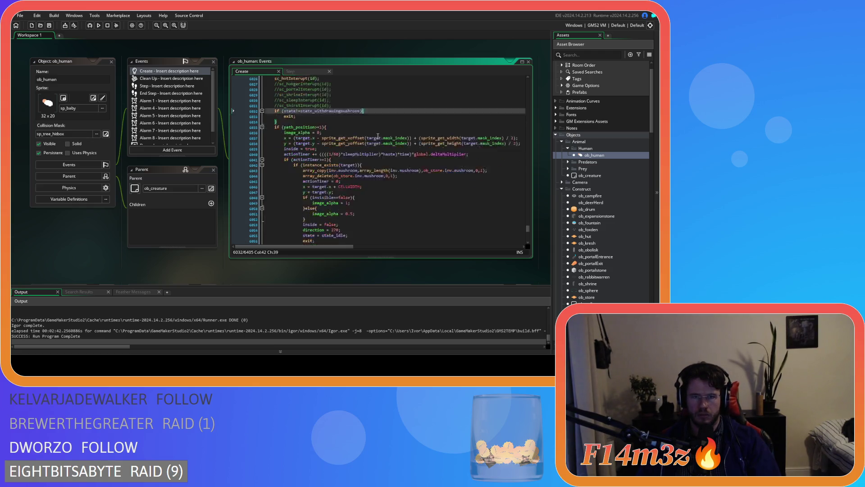
click(328, 100)
drag(277, 230, 242, 224)
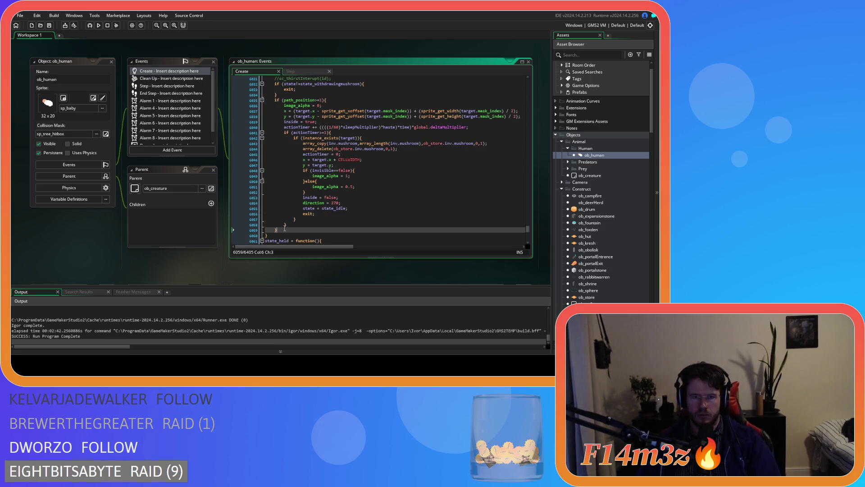
key(Delete)
text(})
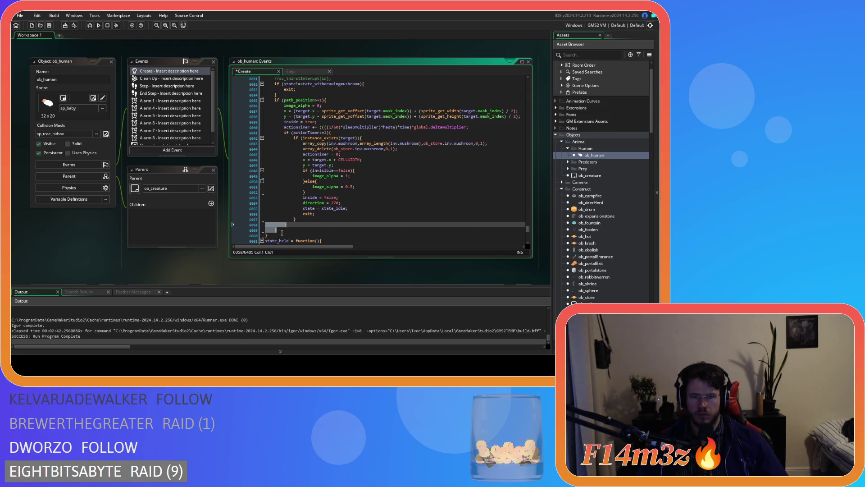
mouse_move(284, 223)
mouse_down()
mouse_move(245, 172)
mouse_move(235, 133)
mouse_up()
key(shift+Tab)
drag(320, 122, 208, 101)
key(Delete)
click(328, 127)
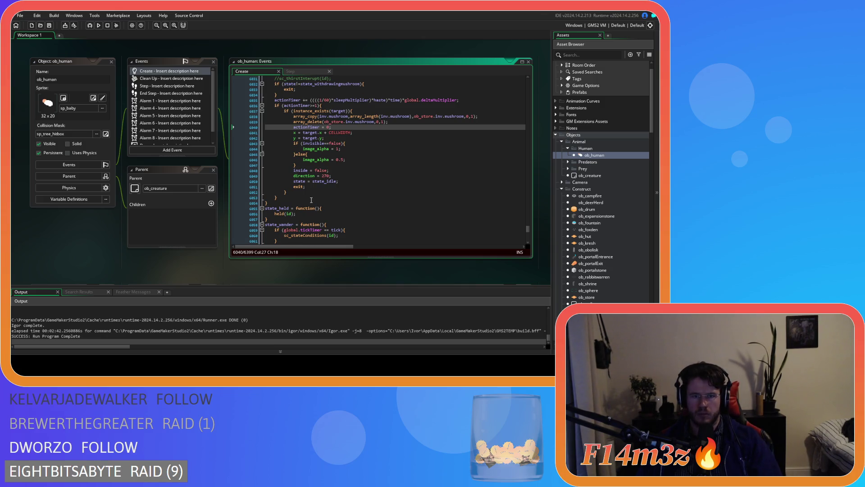
Review the state name and onFire conditions in both mushroom functions
scroll(311, 200, up, 2)
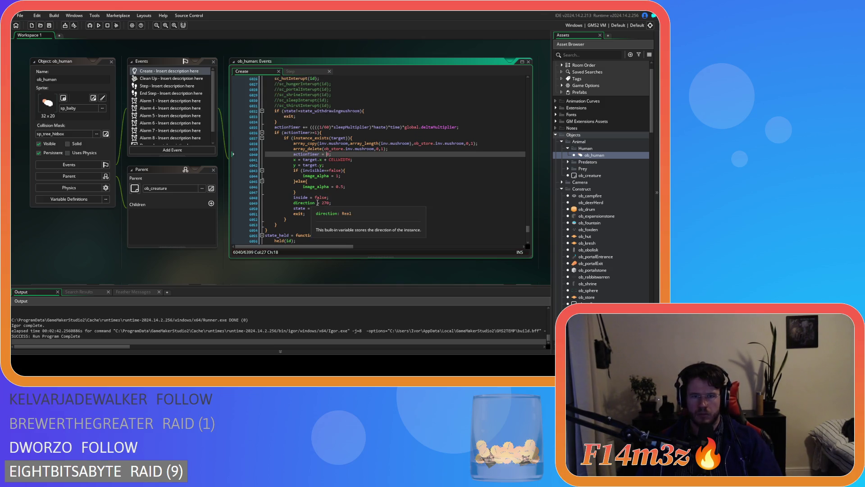
double_click(328, 112)
scroll(338, 122, up, 9)
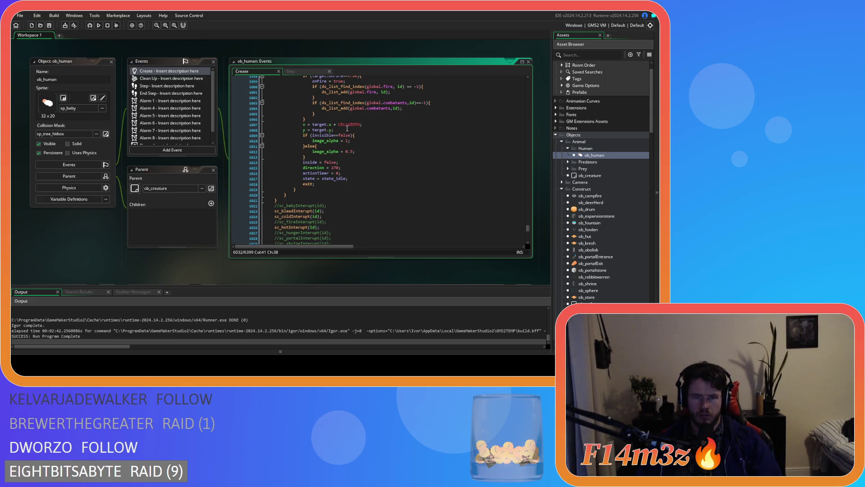
scroll(359, 143, up, 12)
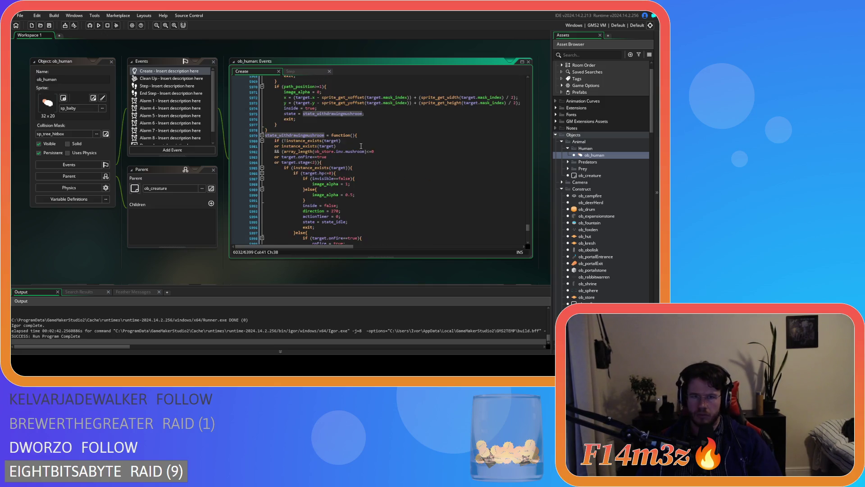
scroll(361, 146, up, 3)
scroll(361, 146, up, 3)
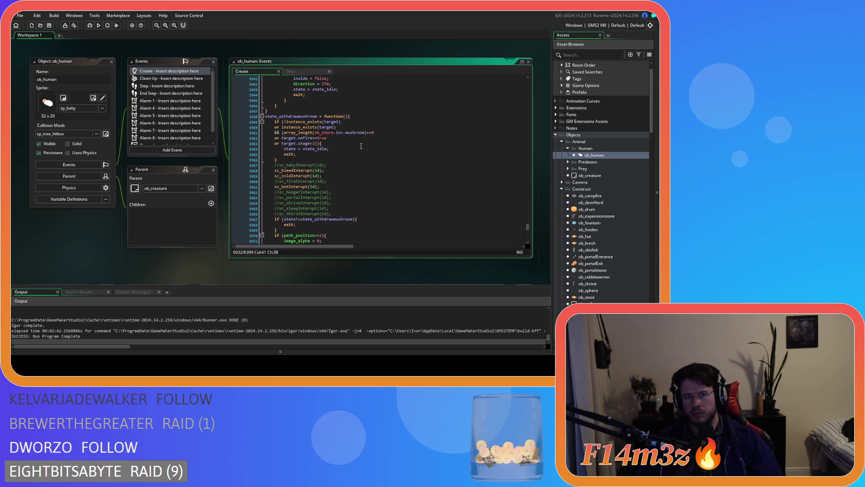
click(355, 150)
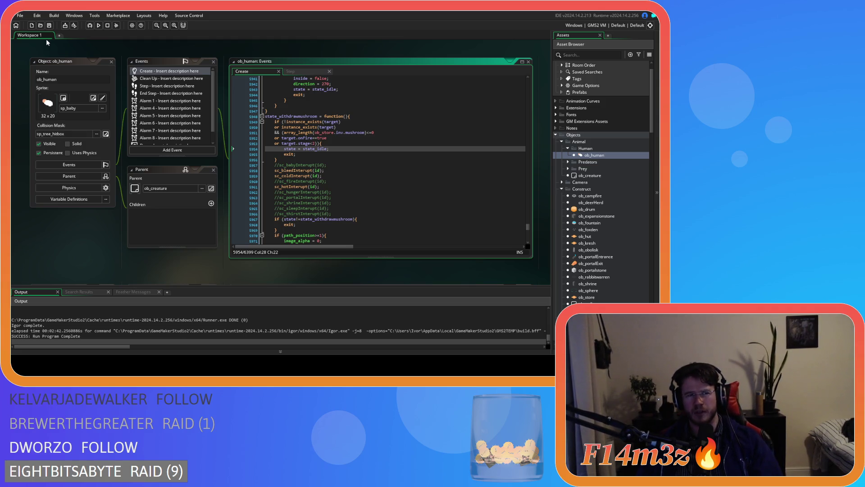
click(324, 138)
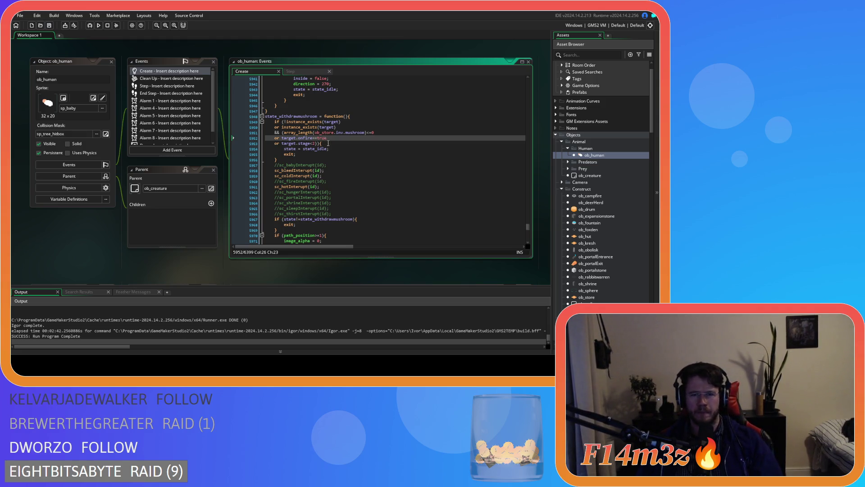
scroll(328, 143, down, 10)
click(328, 143)
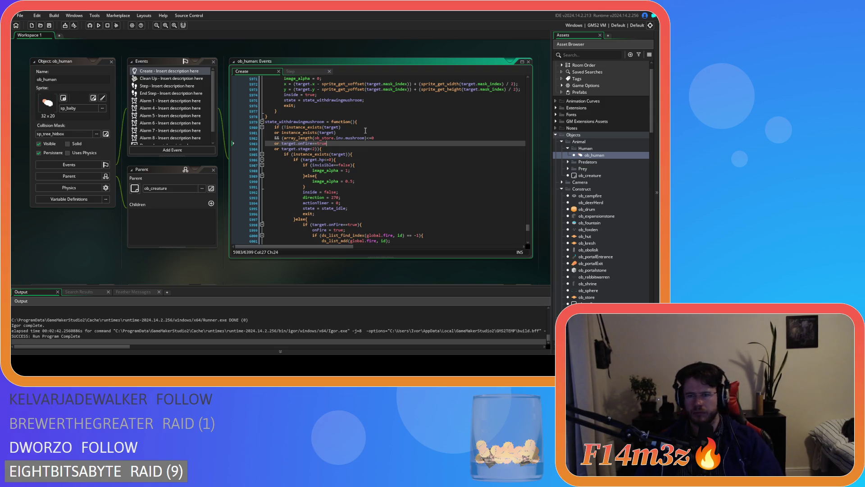
click(109, 230)
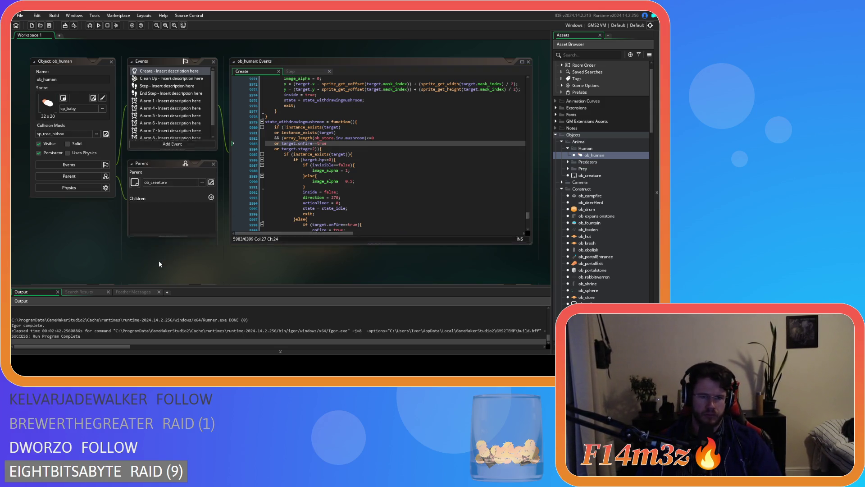
Expand the Scripts › Loading folder in the Asset Browser and open sc_loadHumanStates
scroll(572, 206, down, 8)
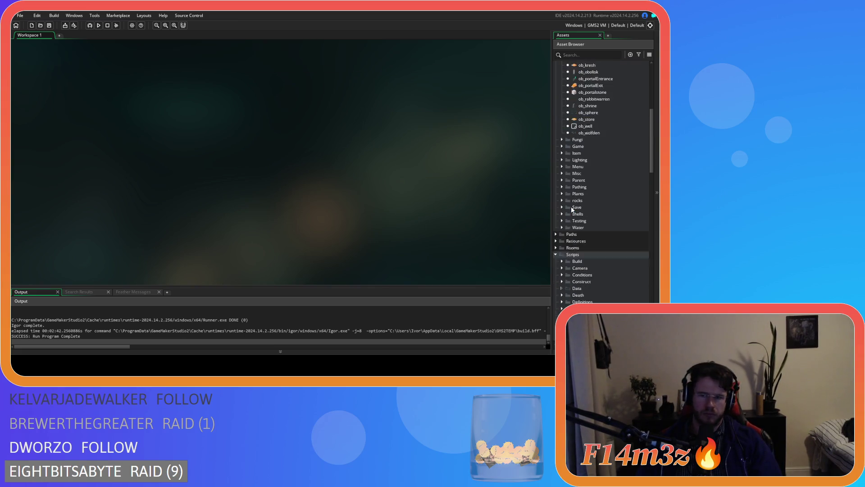
scroll(571, 208, down, 3)
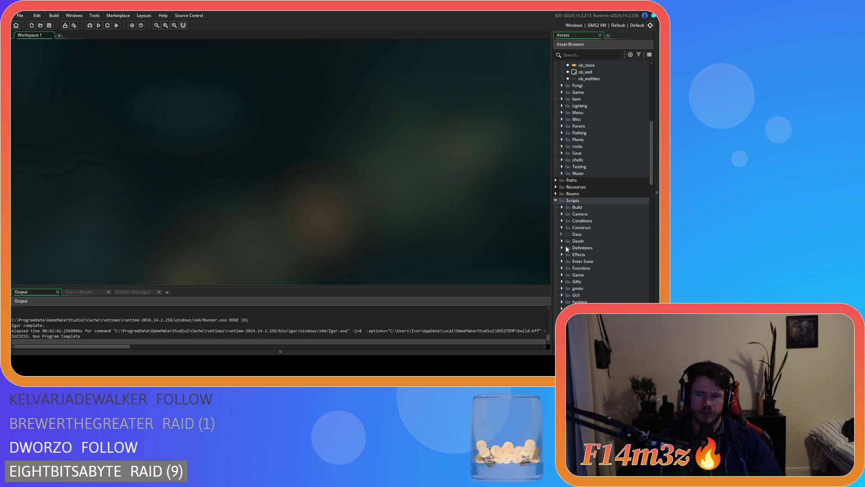
scroll(566, 246, down, 5)
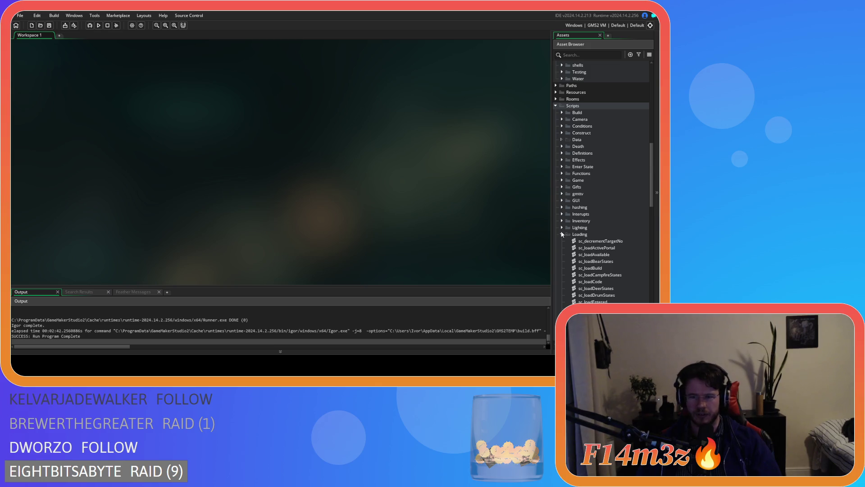
click(562, 234)
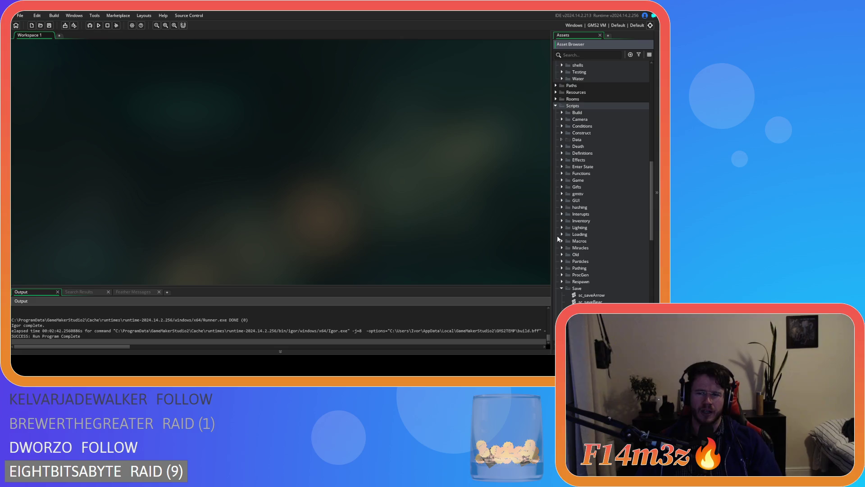
click(562, 234)
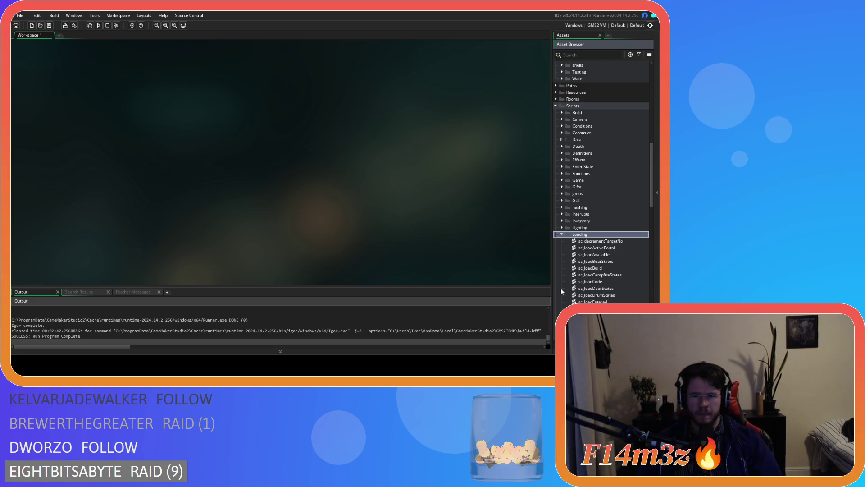
click(561, 234)
scroll(568, 248, down, 2)
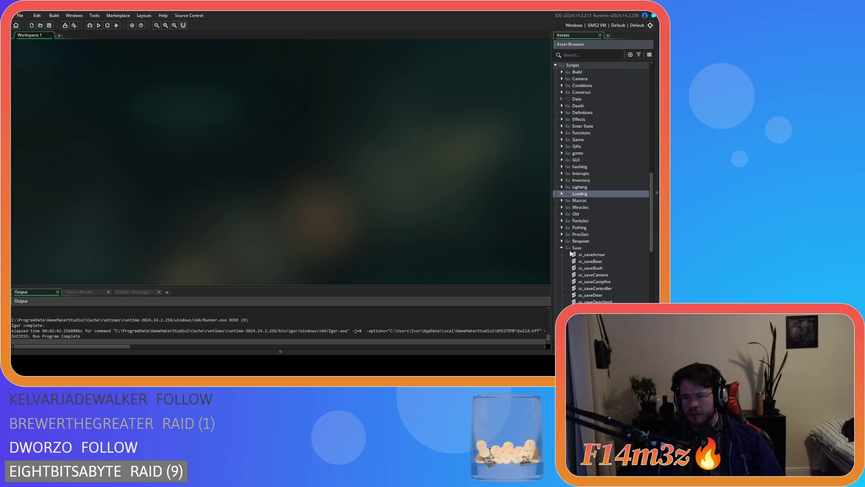
key(Right)
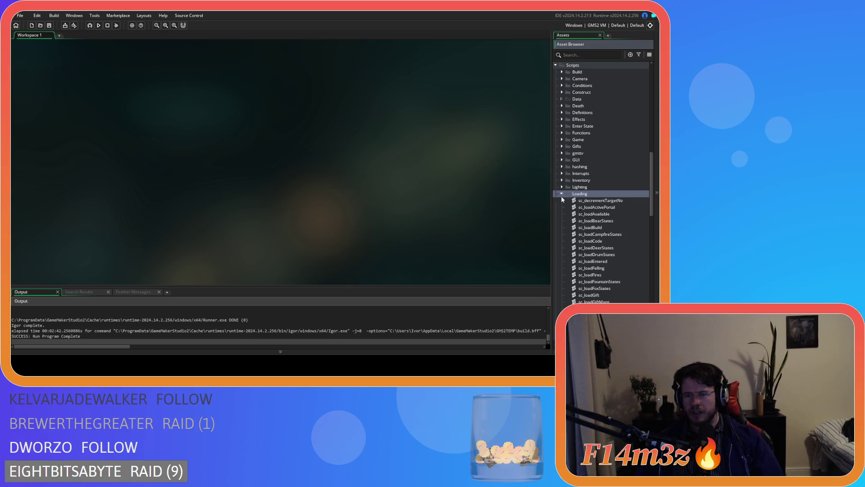
scroll(567, 235, down, 5)
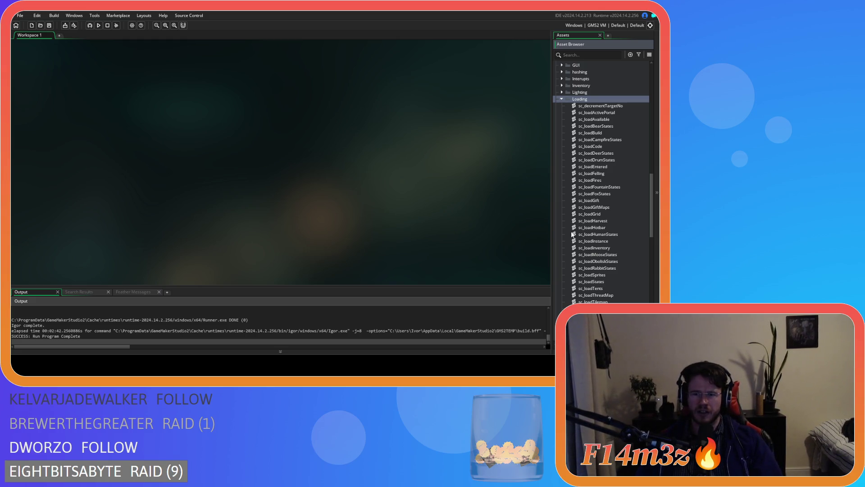
scroll(572, 234, down, 3)
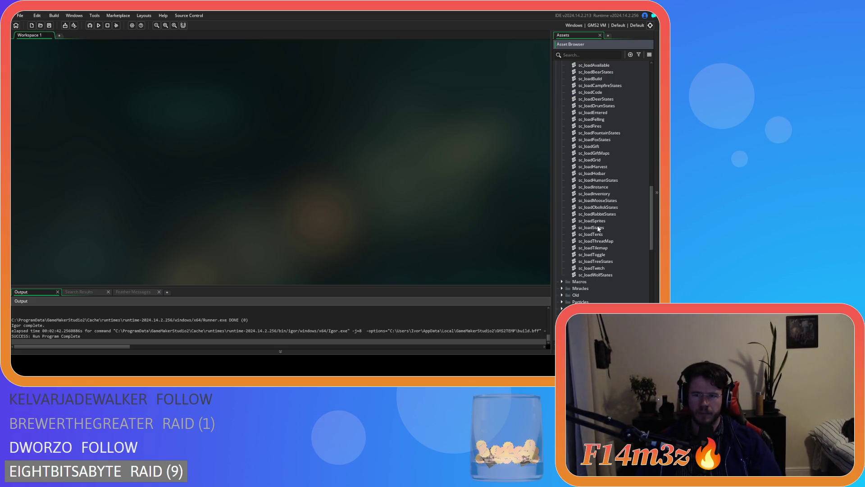
scroll(605, 221, up, 1)
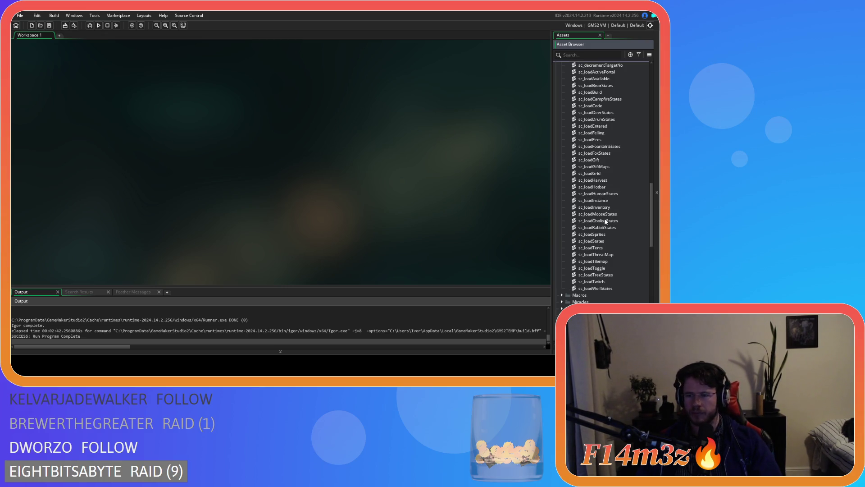
double_click(612, 195)
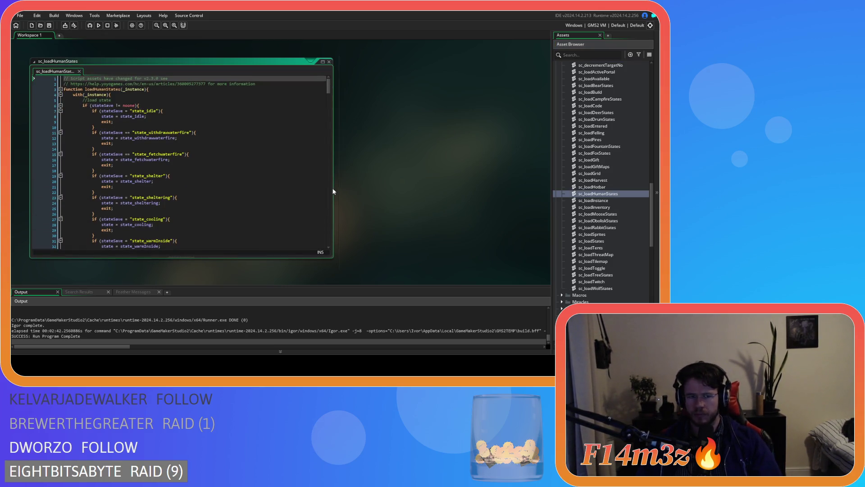
Undo a stray typed edit and search sc_loadHumanStates for 'state_deposit'
scroll(266, 183, down, 4)
click(269, 161)
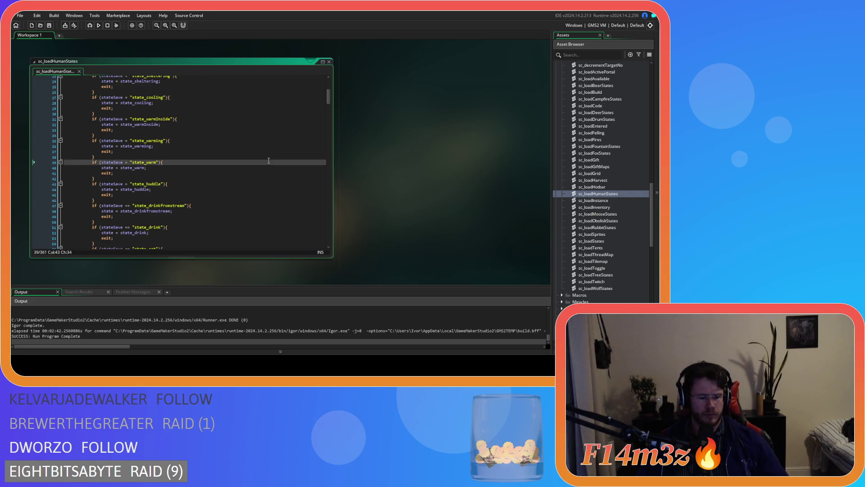
text(state)
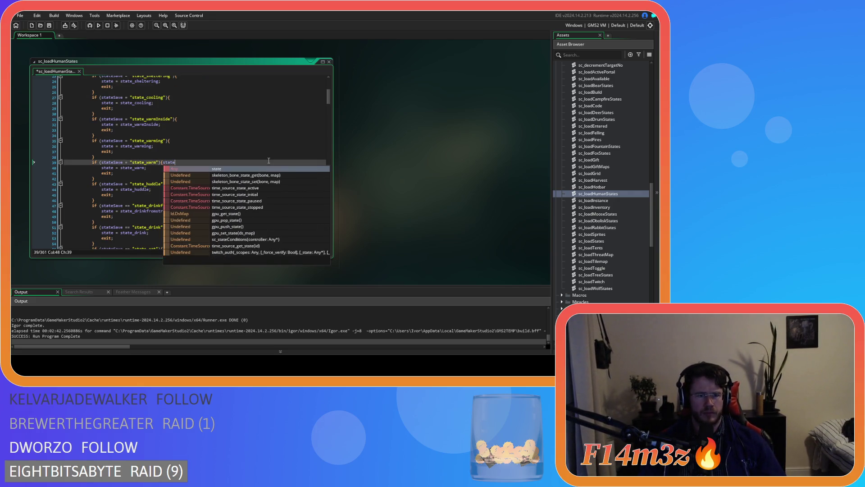
key(ctrl+z)
key(ctrl+f)
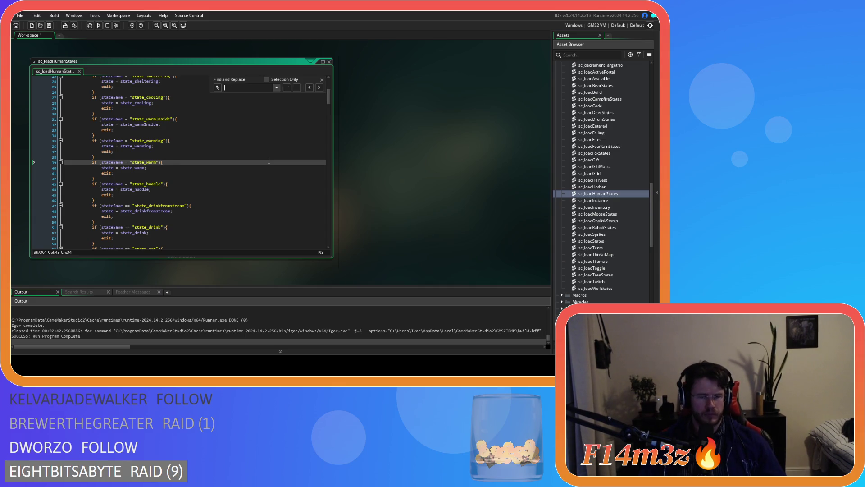
text(state)
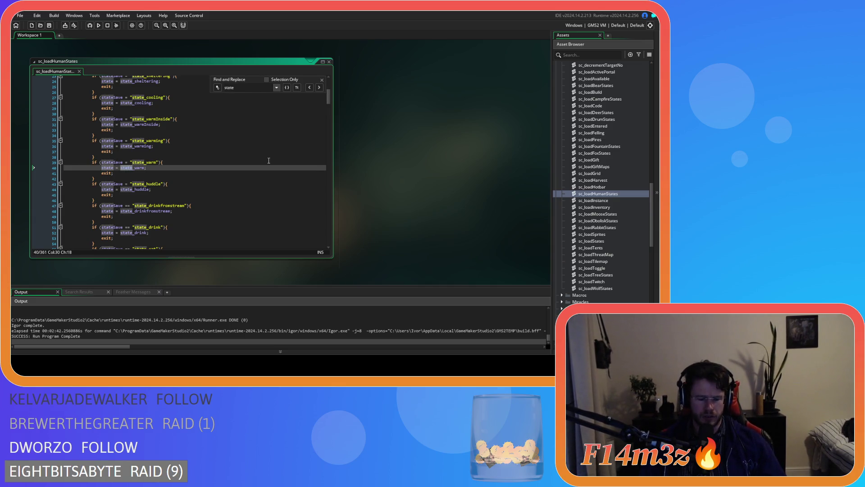
text(_)
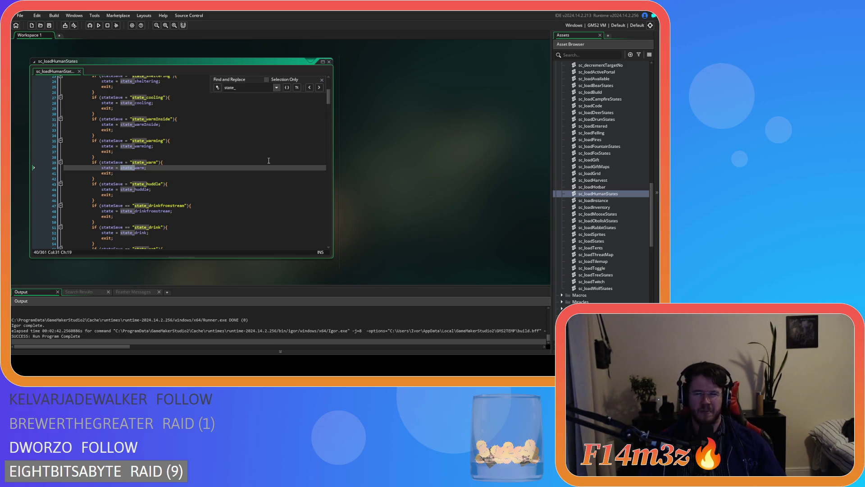
text(deposit)
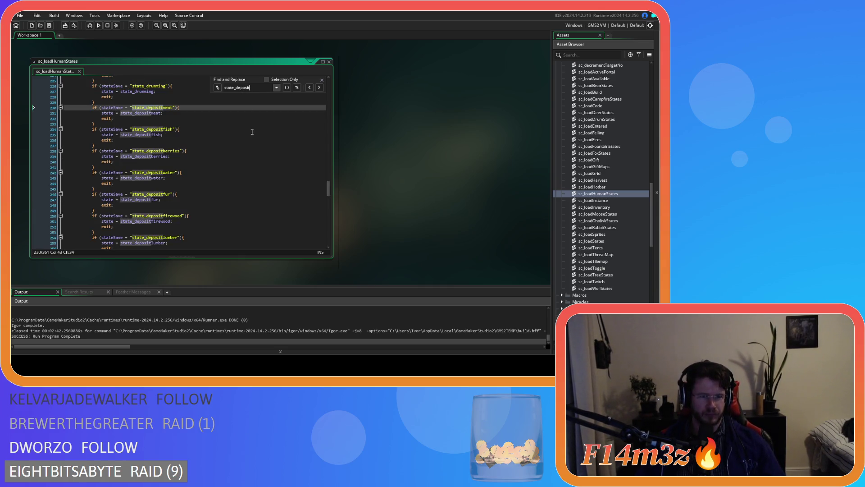
Duplicate the depositmeat load check as state_depositingmeat, then select the depositfish block
click(322, 79)
drag(102, 122, 63, 107)
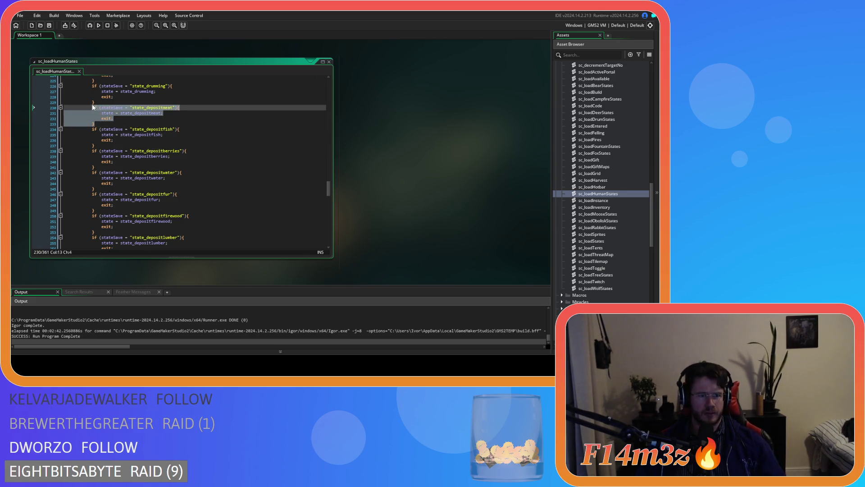
key(ctrl+d)
click(160, 130)
click(164, 130)
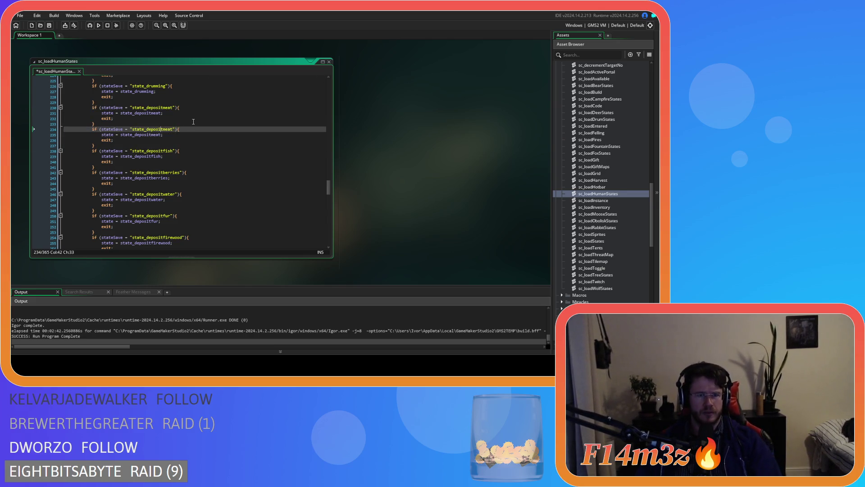
text(ing)
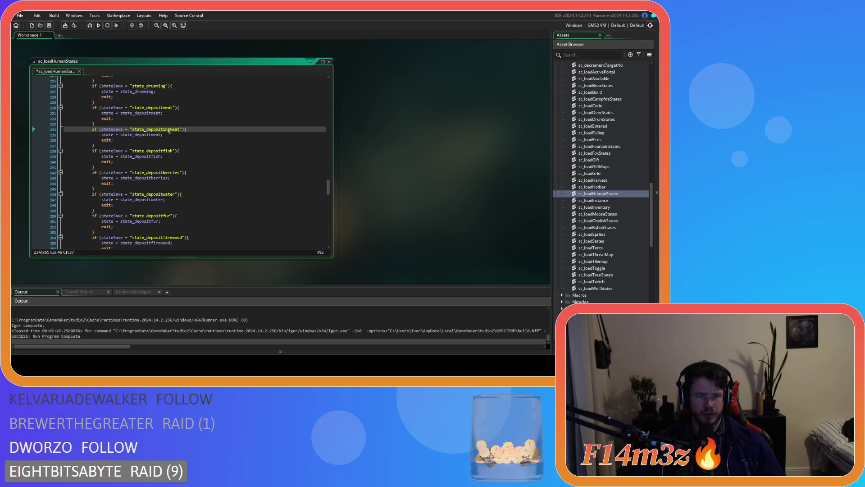
double_click(168, 130)
key(ctrl+c)
double_click(154, 134)
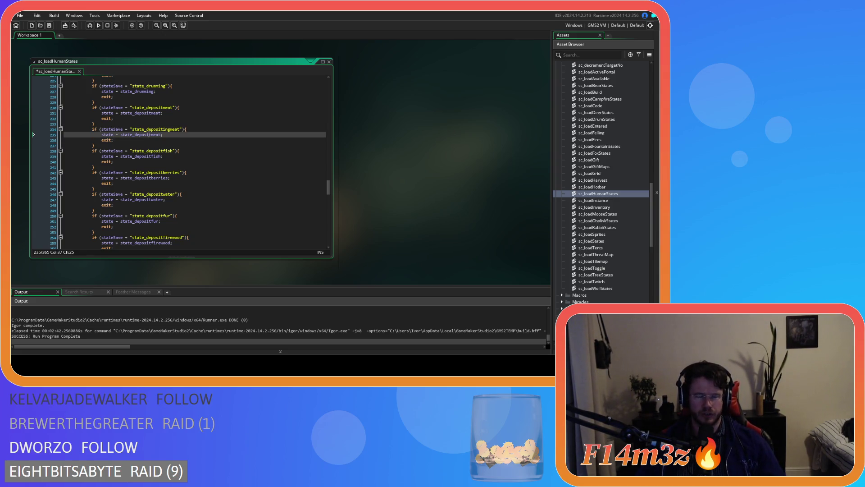
key(ctrl+v)
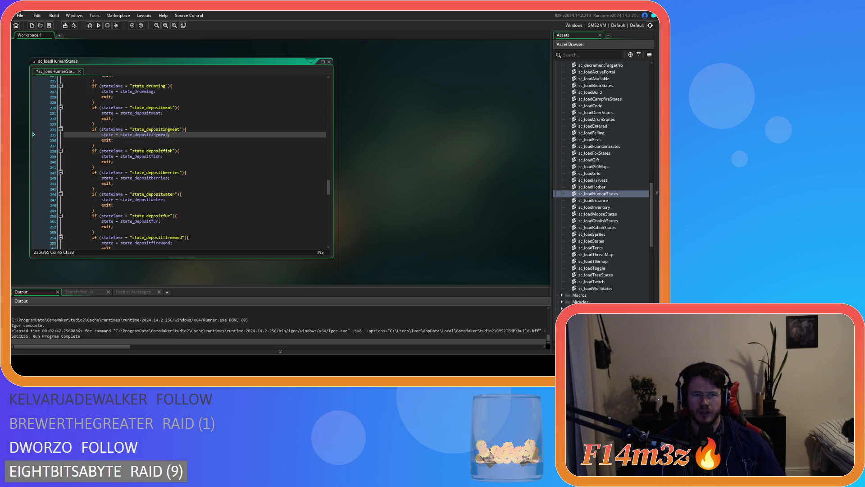
click(164, 152)
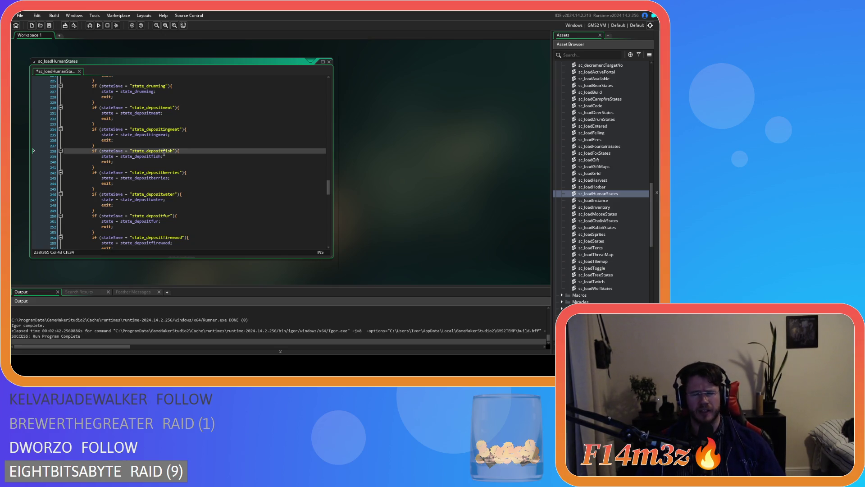
mouse_move(111, 167)
mouse_down()
mouse_move(110, 156)
mouse_move(93, 152)
mouse_up()
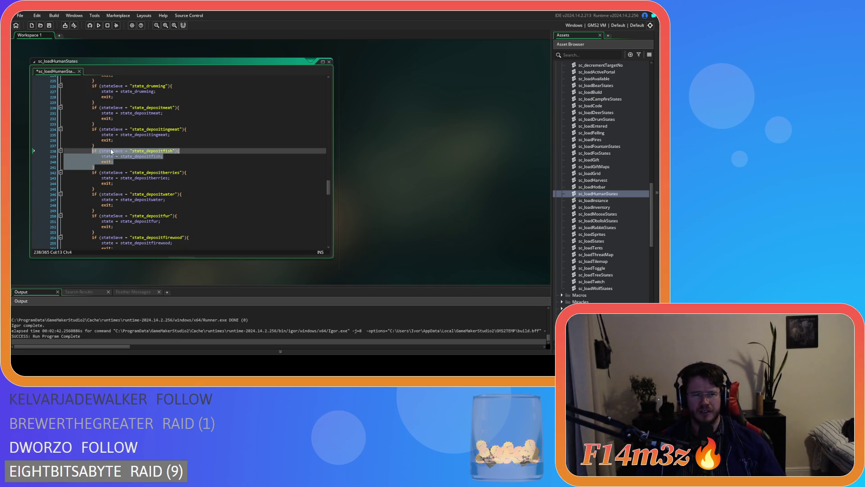
Duplicate the depositfish check and rename both names in the copy to state_depositingfish
key(ctrl+d)
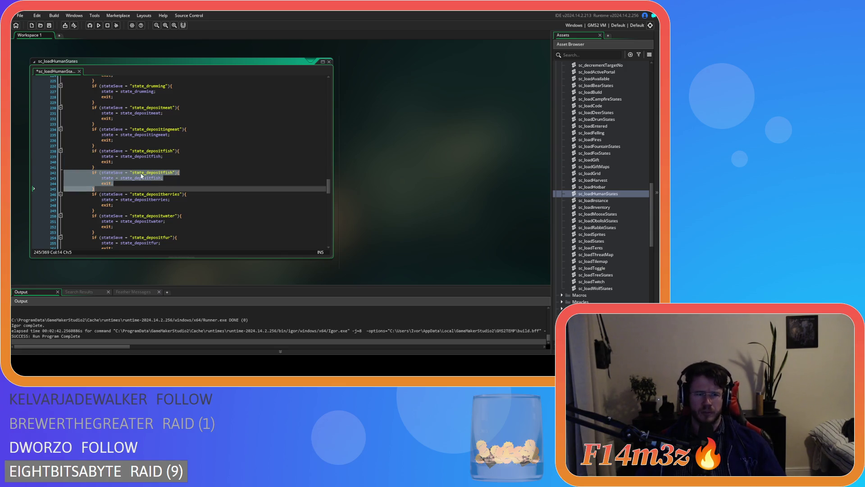
click(164, 174)
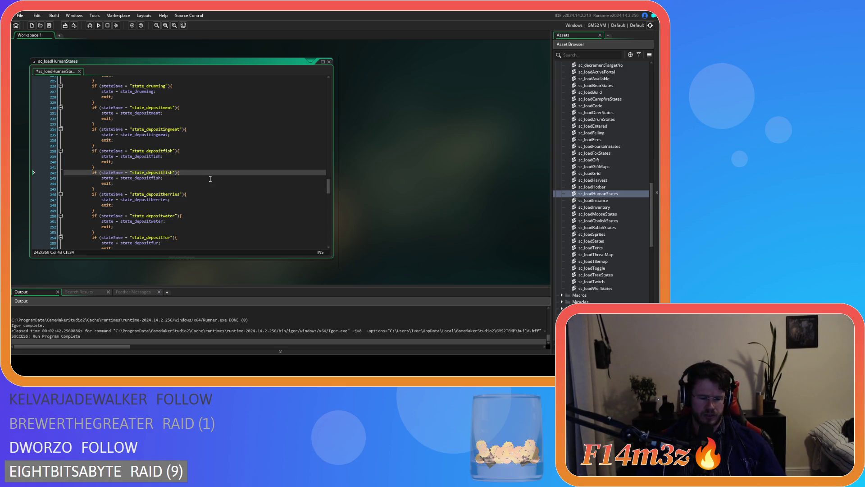
text(ing)
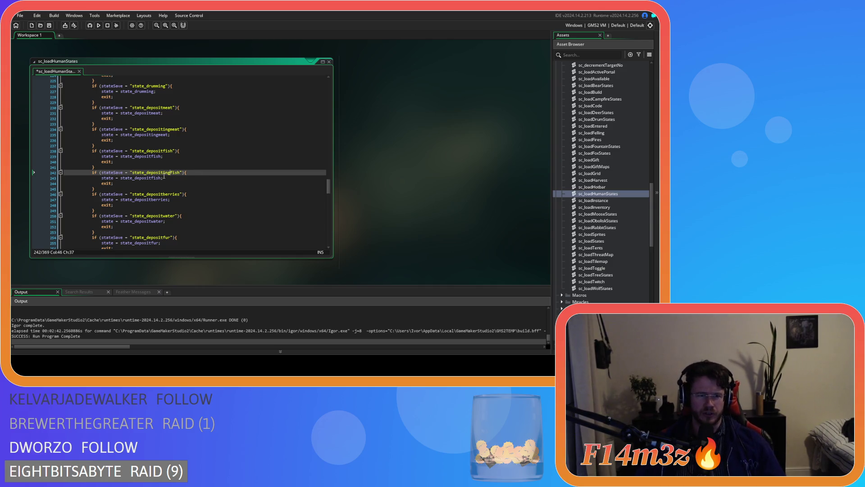
double_click(165, 173)
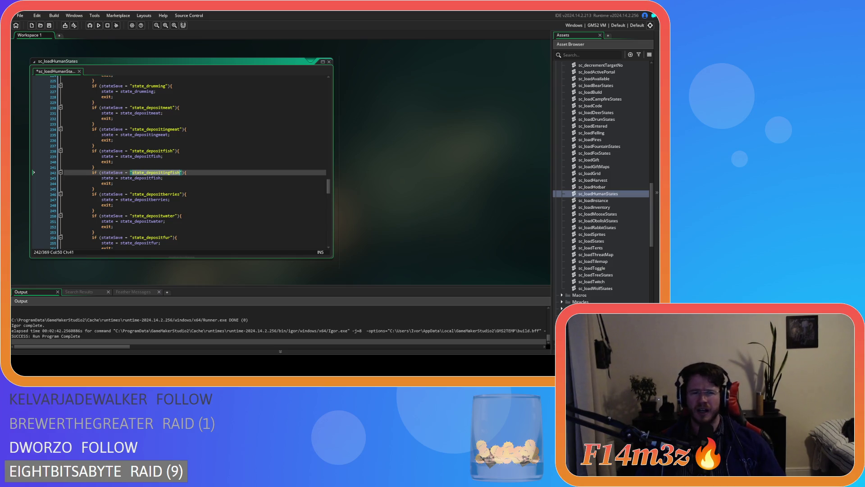
click(140, 178)
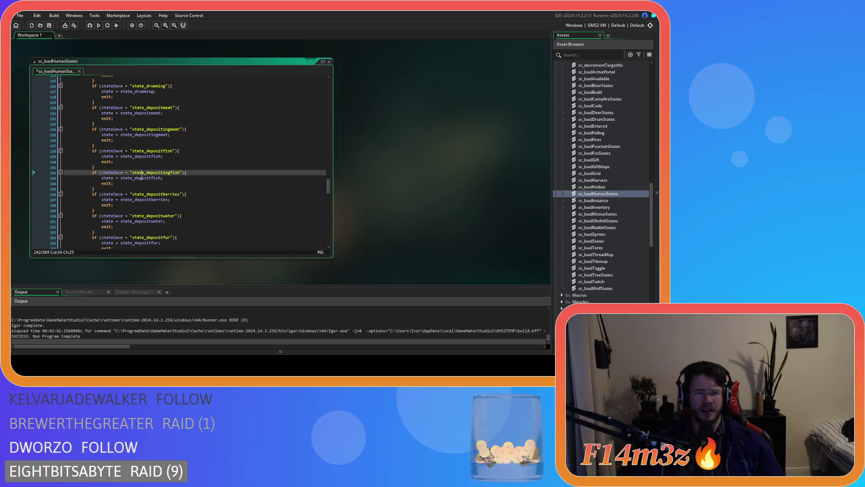
double_click(141, 178)
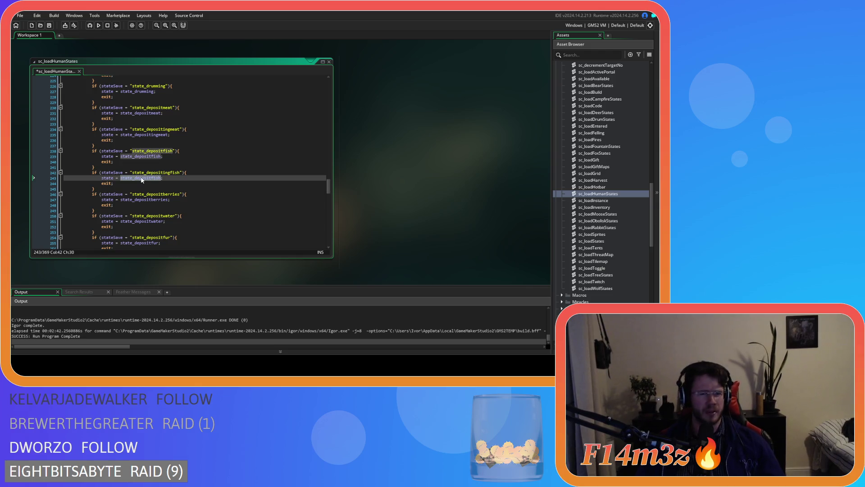
key(ctrl+v)
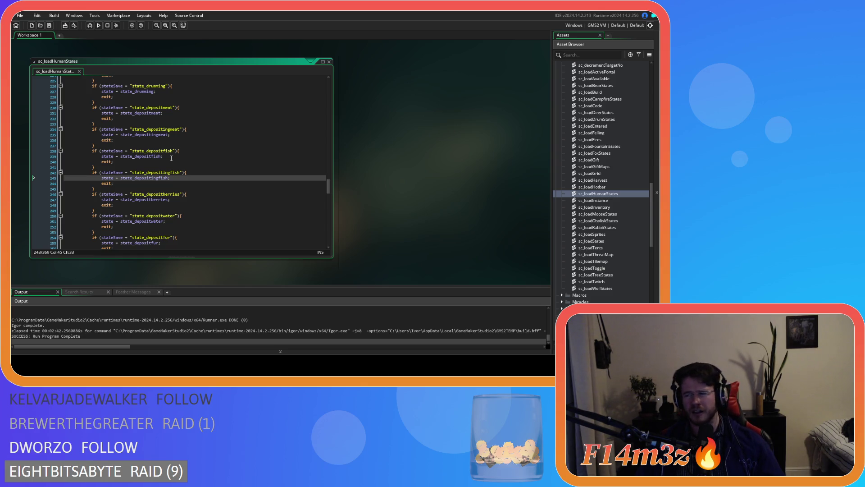
Review the depositmeat, depositingmeat, depositfish and depositingfish blocks for consistency
click(171, 157)
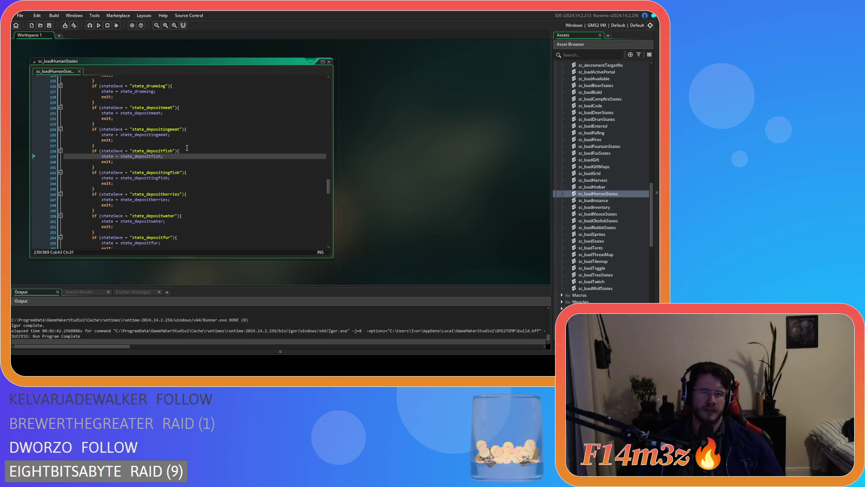
click(188, 146)
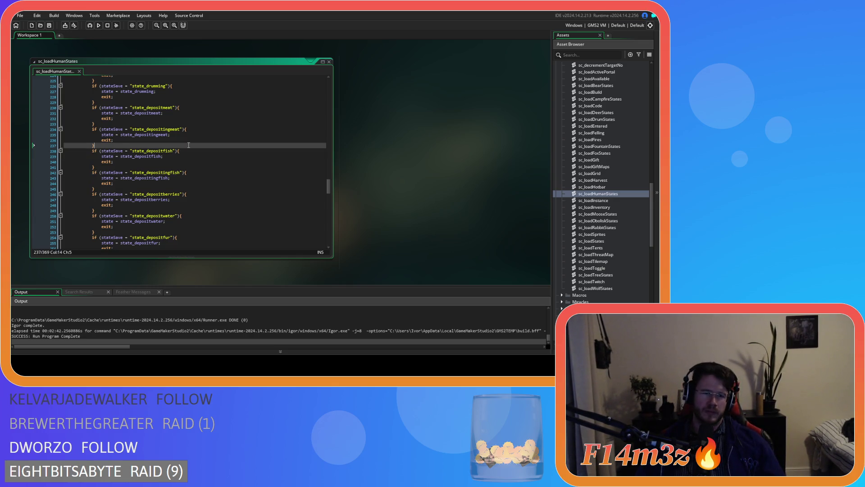
click(197, 111)
click(192, 129)
click(189, 135)
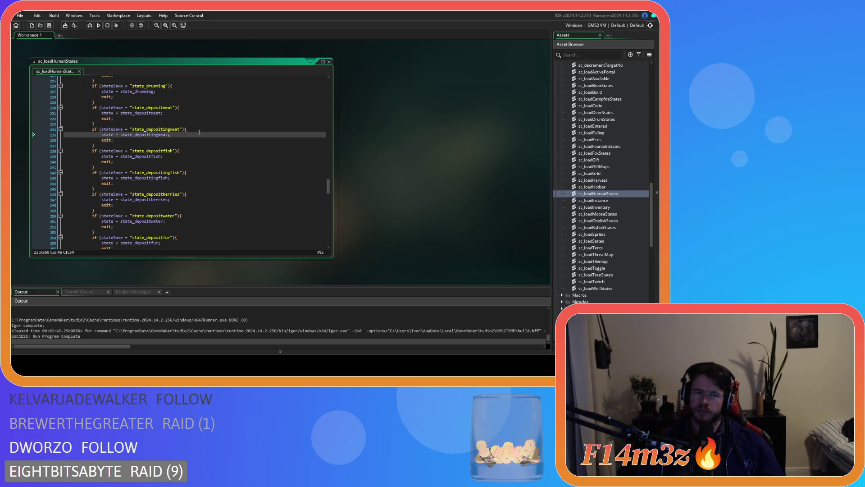
click(186, 151)
click(186, 156)
click(188, 172)
click(181, 178)
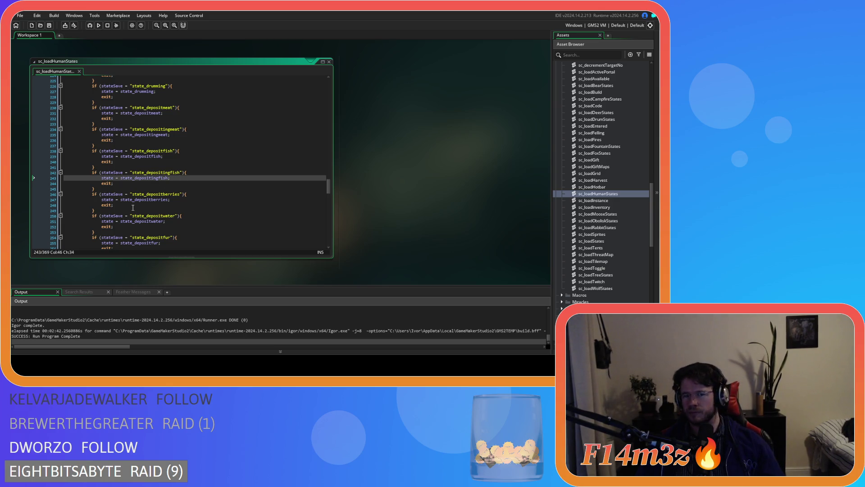
Add a state_depositingberries check duplicated from the depositberries block
drag(107, 211, 64, 193)
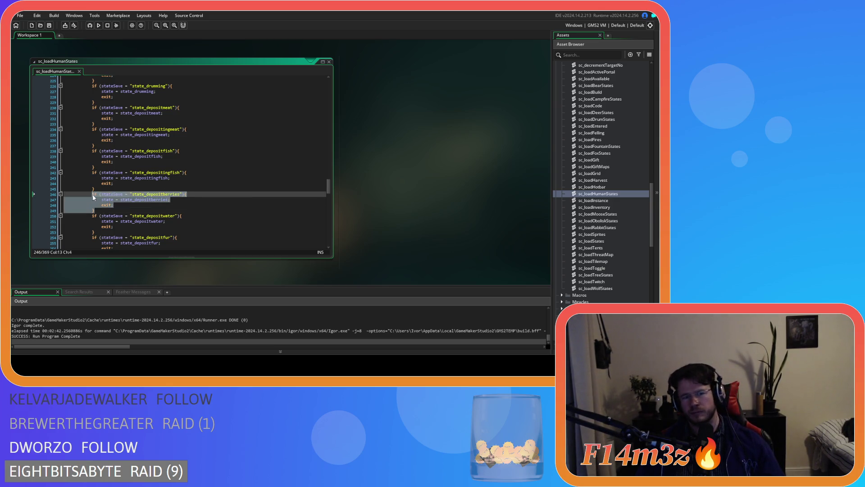
key(ctrl+d)
click(163, 216)
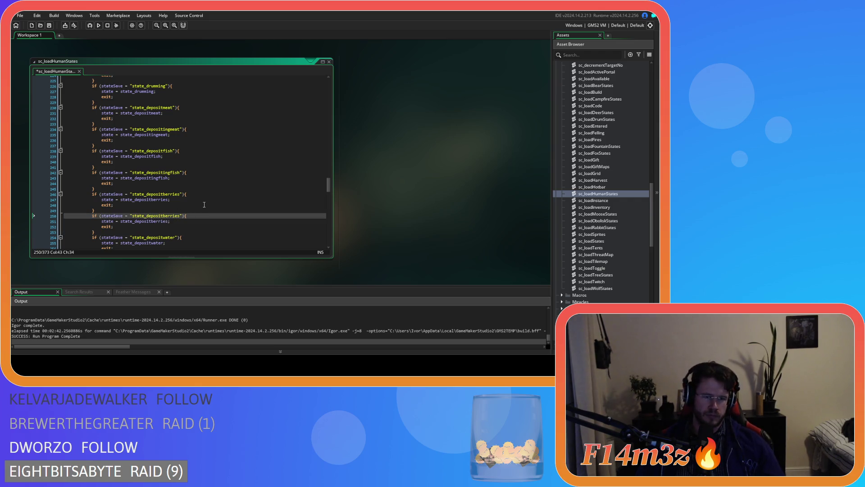
text(ing)
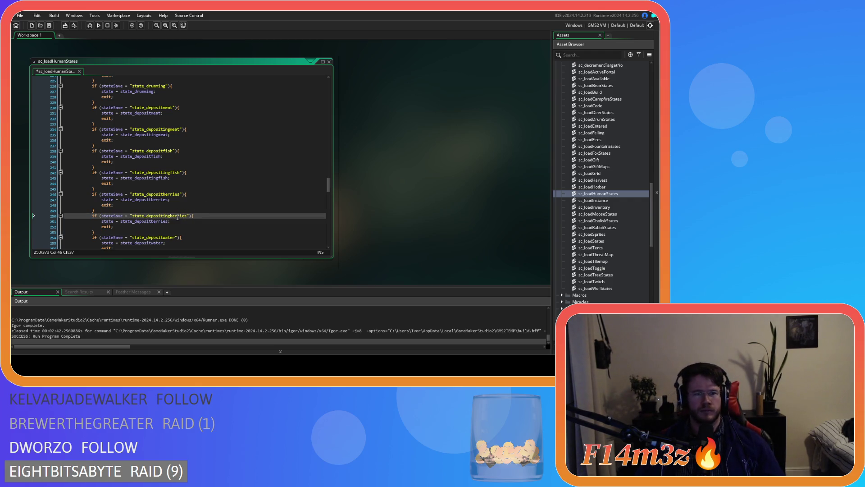
double_click(177, 216)
click(151, 221)
text(ing)
Add a state_depositingwater check duplicated from the depositwater block
scroll(179, 224, down, 4)
scroll(162, 198, down, 2)
drag(116, 160, 65, 142)
key(ctrl+d)
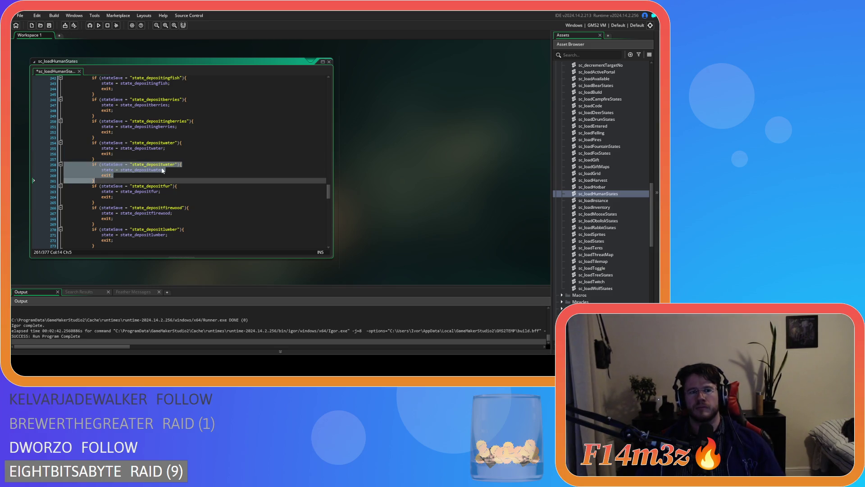
click(161, 165)
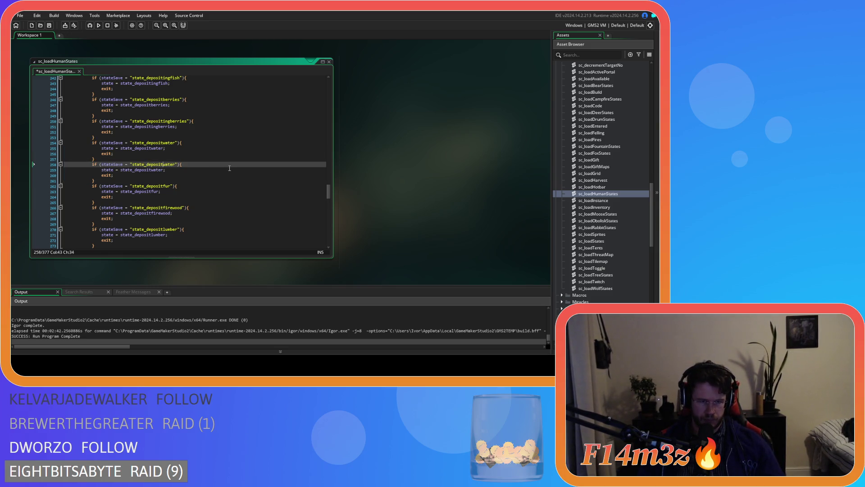
text(ing)
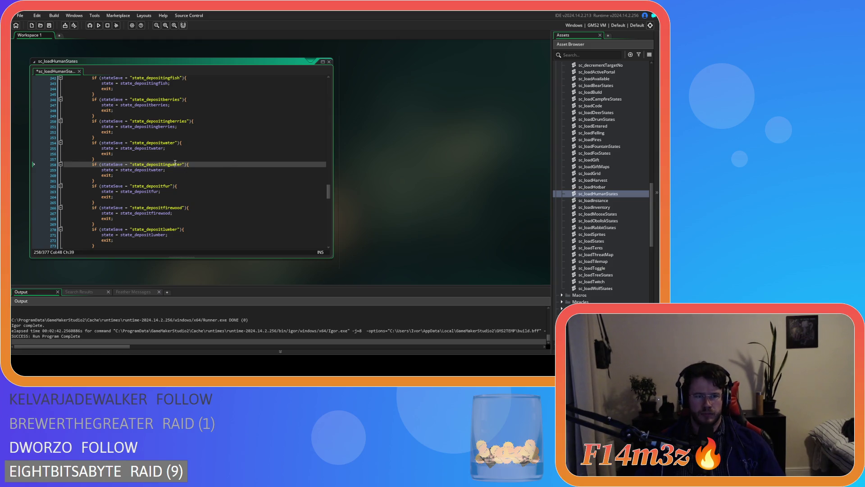
click(153, 170)
text(ing)
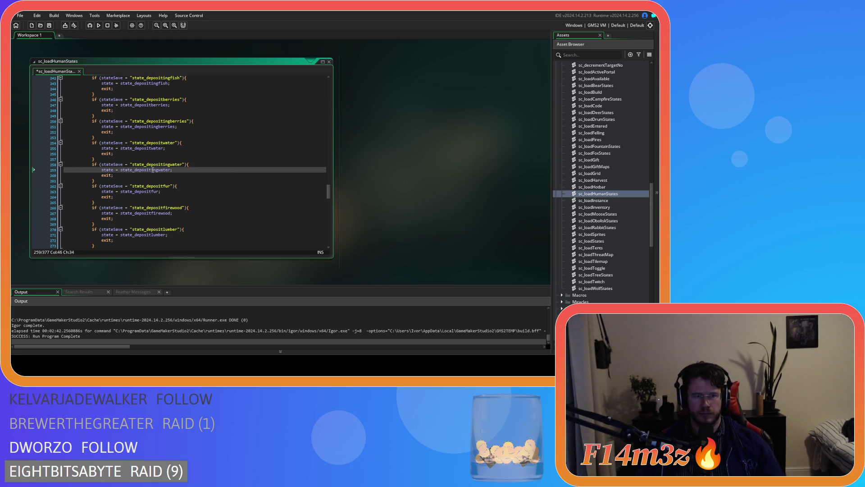
Add a state_depositingfur check duplicated from the depositfur block
drag(95, 203, 93, 189)
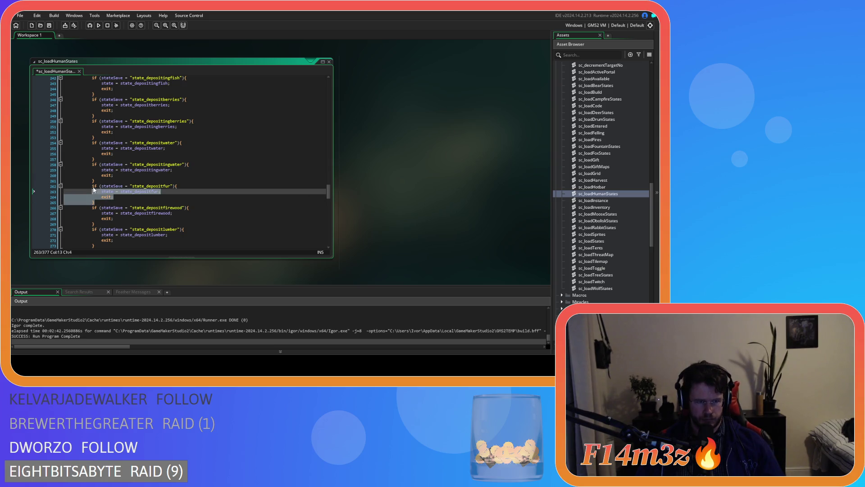
key(ctrl+d)
click(164, 209)
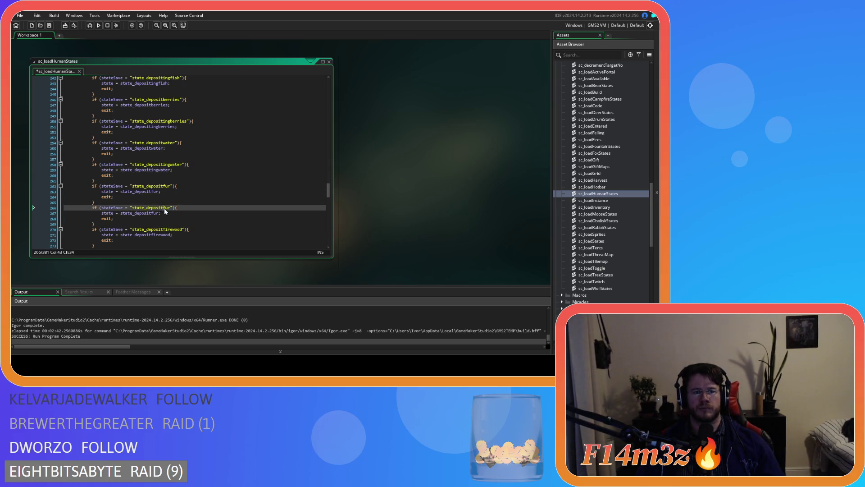
text(ing)
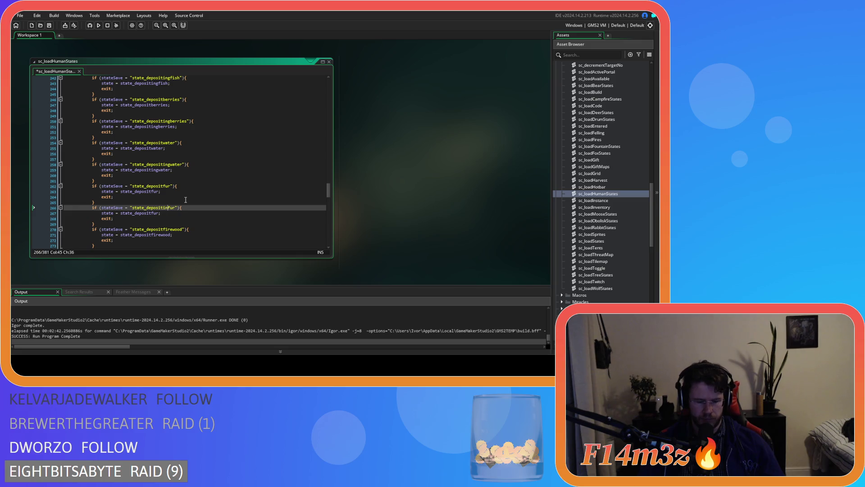
double_click(168, 210)
click(155, 213)
text(ing)
key(Return)
Add a state_depositingfirewood check after the depositfirewood block and save the script
scroll(174, 180, down, 4)
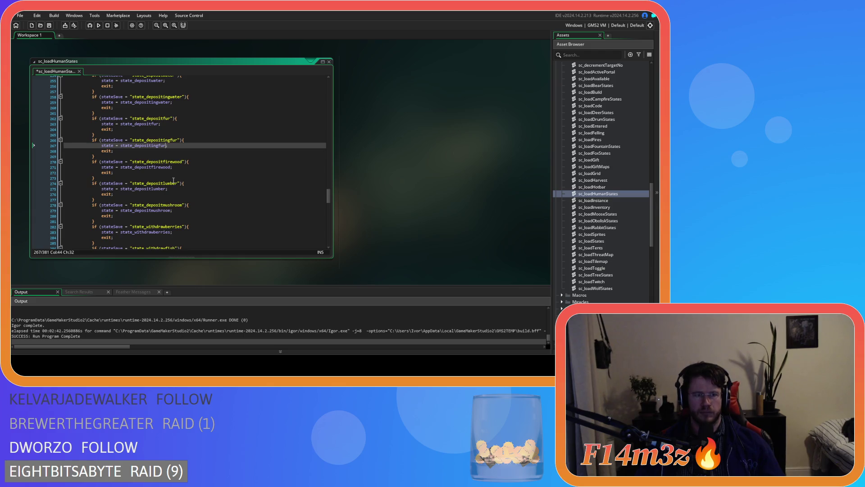
drag(114, 177, 90, 162)
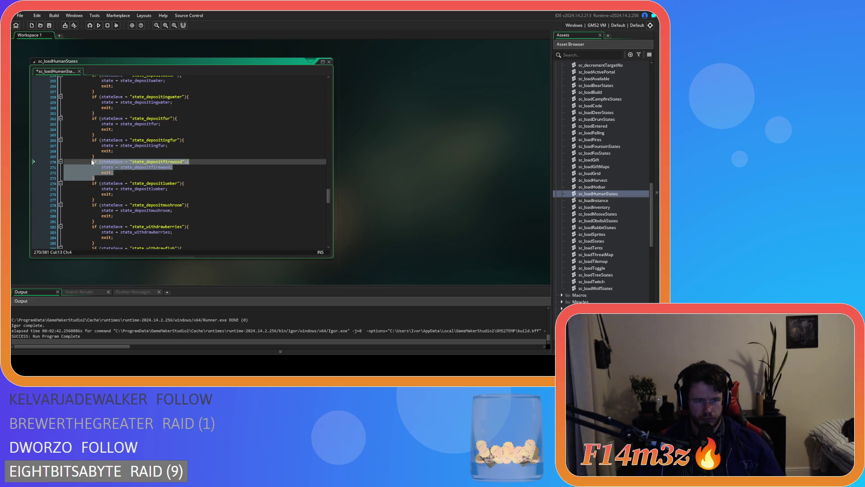
key(ctrl+d)
click(165, 184)
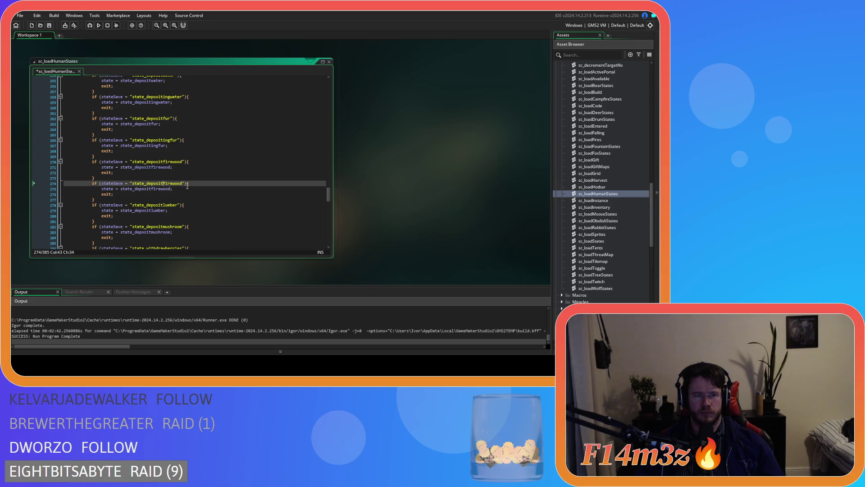
text(ing)
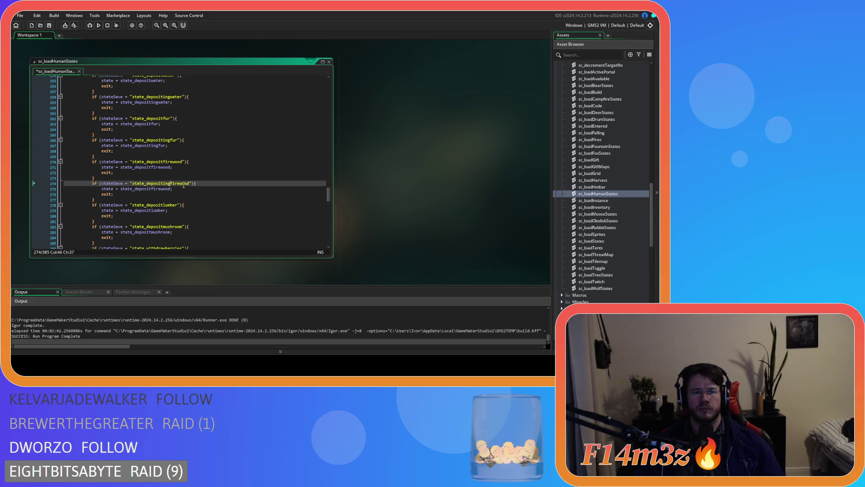
click(159, 190)
double_click(159, 189)
key(ctrl+v)
key(ctrl+s)
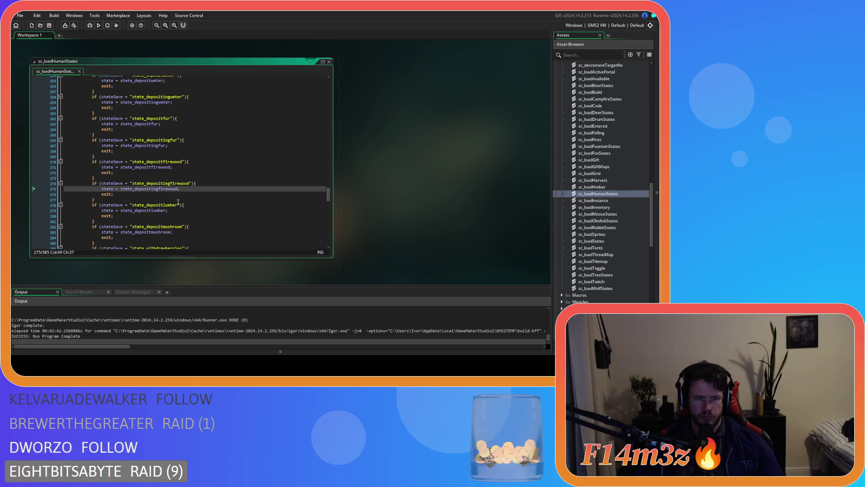
Add a state_depositinglumber check after the depositlumber block and save the script
scroll(160, 208, down, 3)
drag(102, 179, 92, 164)
key(ctrl+d)
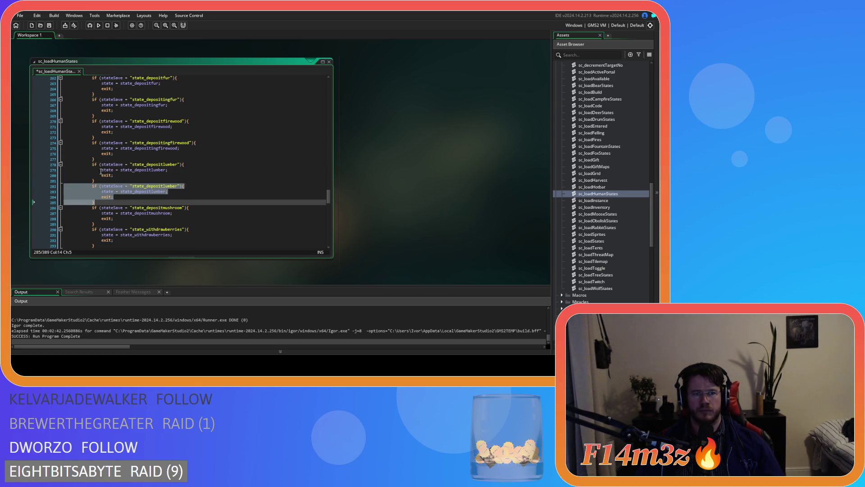
click(170, 185)
text(ing)
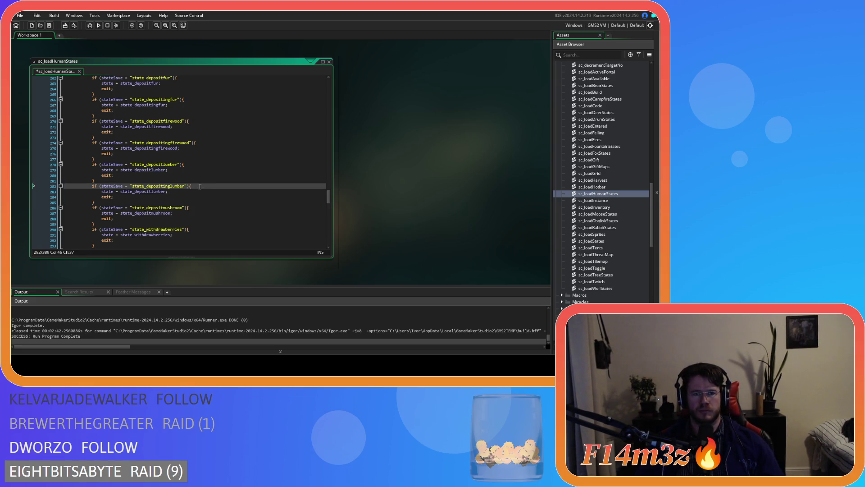
double_click(169, 185)
key(ctrl+c)
double_click(154, 191)
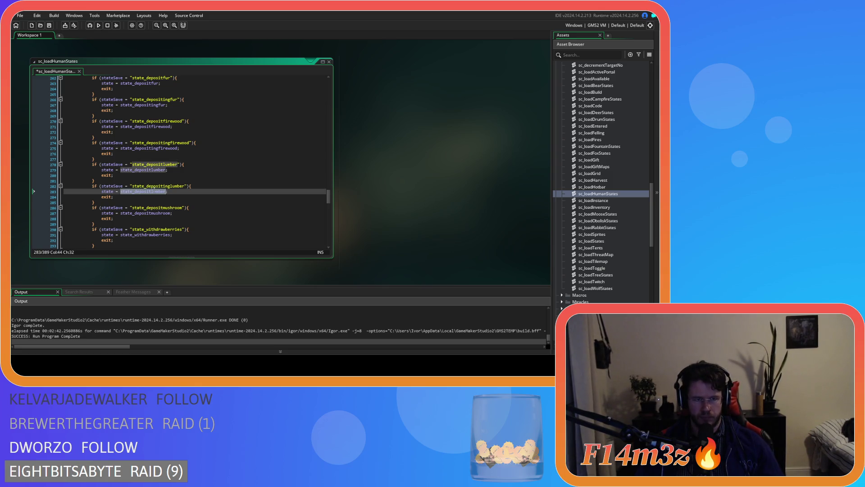
key(ctrl+v)
key(ctrl+s)
Add a state_depositingmushroom check duplicated from the depositmushroom block
scroll(124, 195, down, 2)
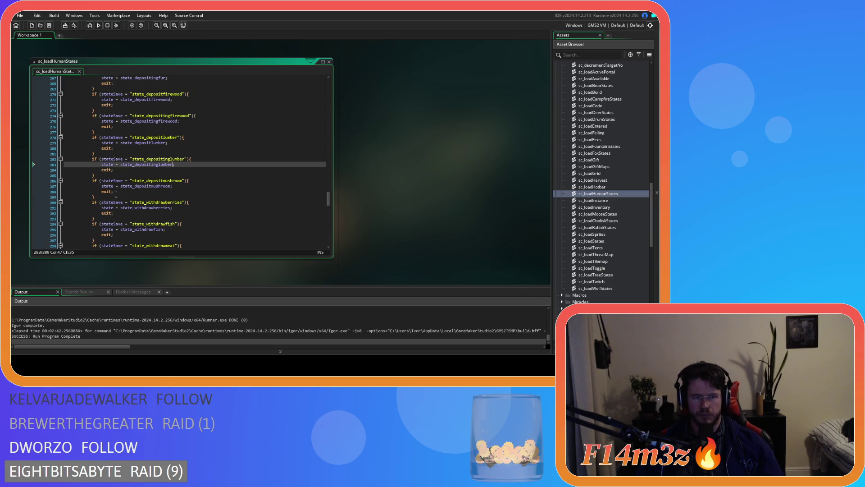
drag(110, 196, 92, 181)
key(ctrl+d)
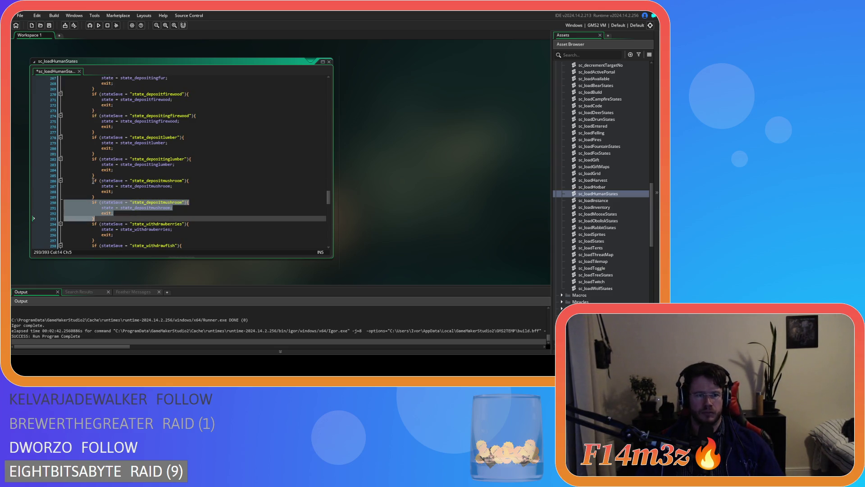
click(165, 203)
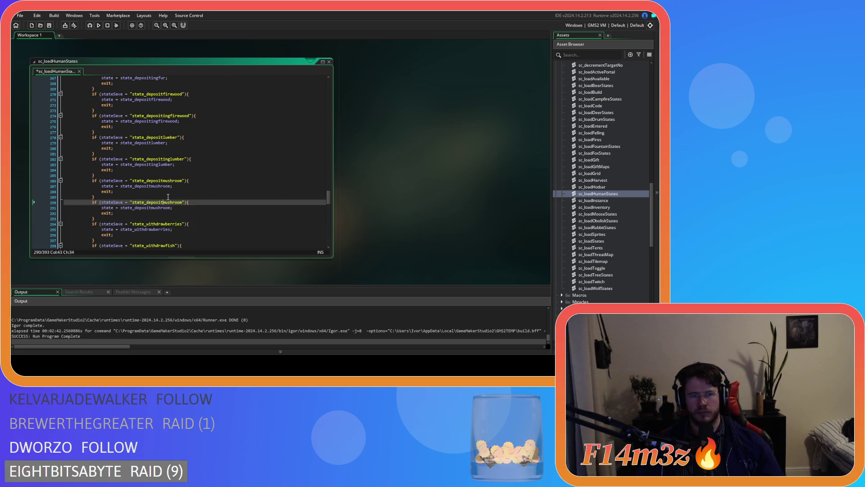
text(ing)
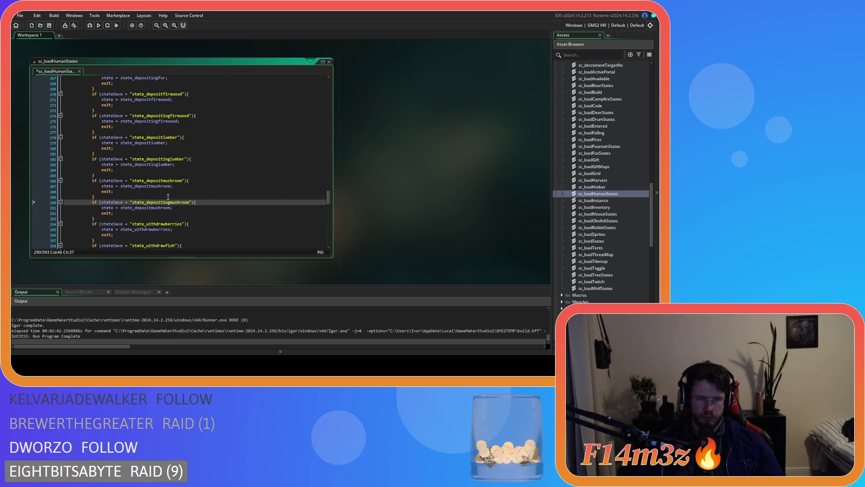
double_click(169, 207)
key(ctrl+v)
scroll(184, 213, down, 1)
scroll(184, 212, down, 2)
drag(118, 199, 64, 183)
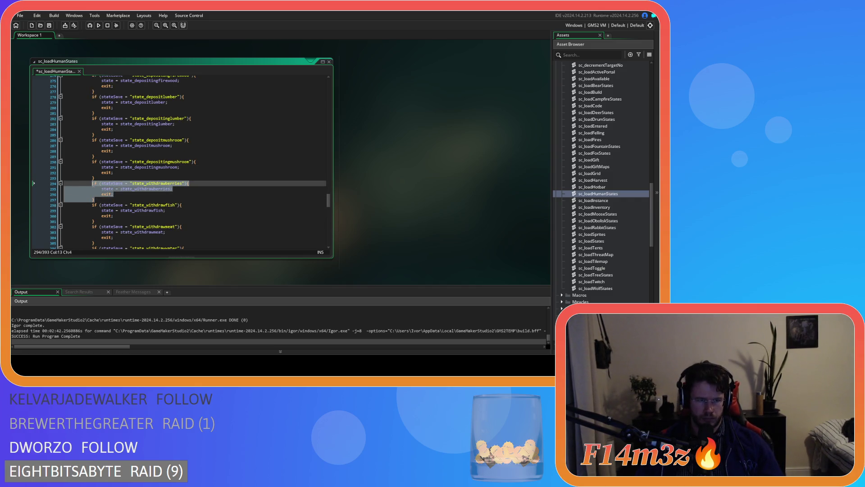
Add a state_withdrawingberries check duplicated from the withdrawberries block
key(ctrl+d)
click(166, 205)
text(ingberries"){)
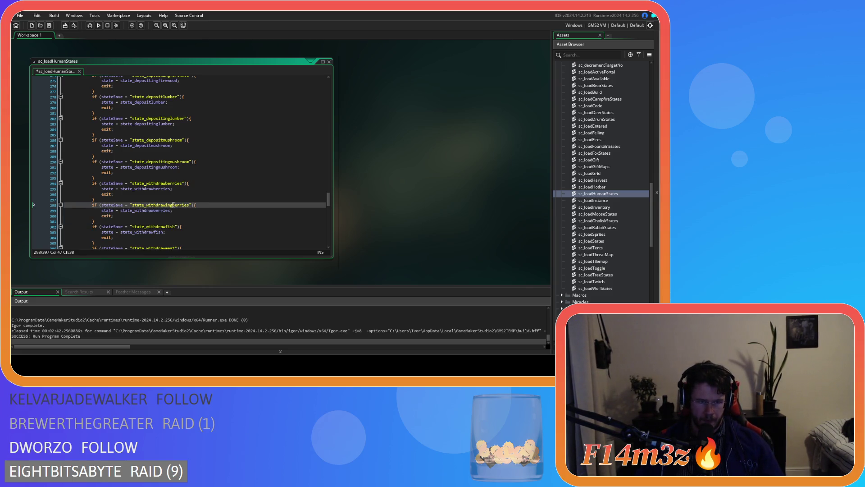
double_click(173, 204)
key(ctrl+c)
double_click(148, 211)
key(ctrl+v)
Add a state_withdrawingfish check after the withdrawfish block and save the script
scroll(102, 224, down, 3)
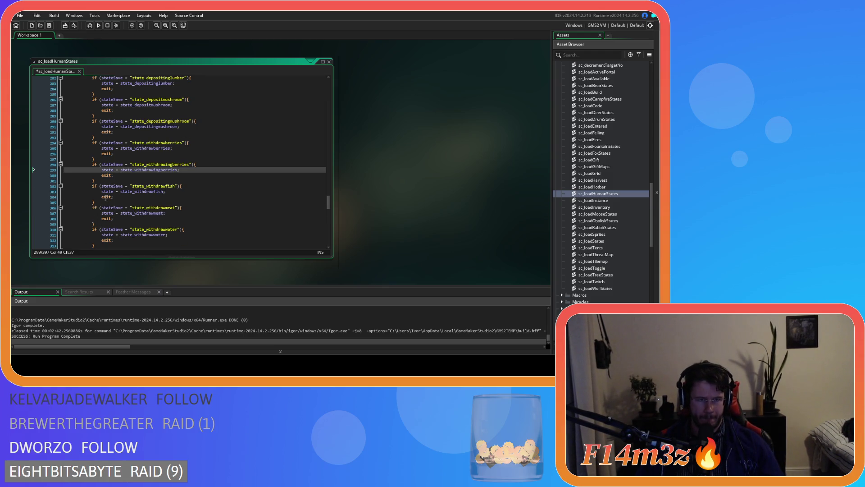
drag(100, 202, 93, 186)
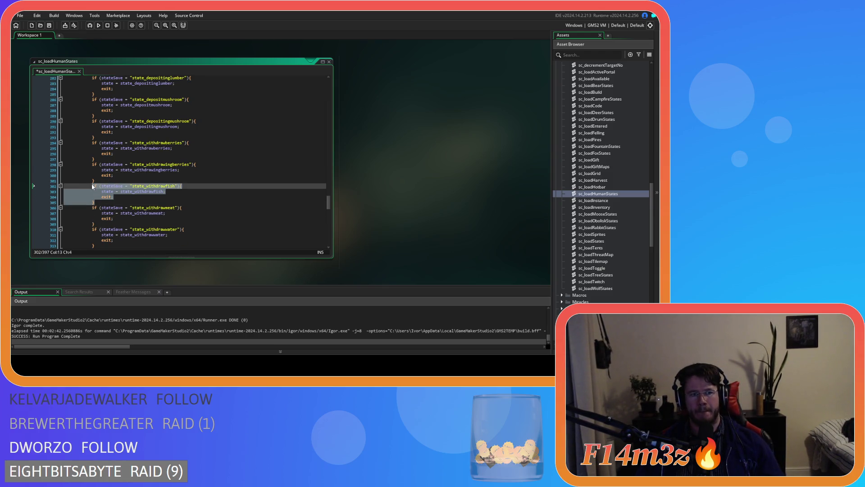
key(ctrl+d)
click(167, 207)
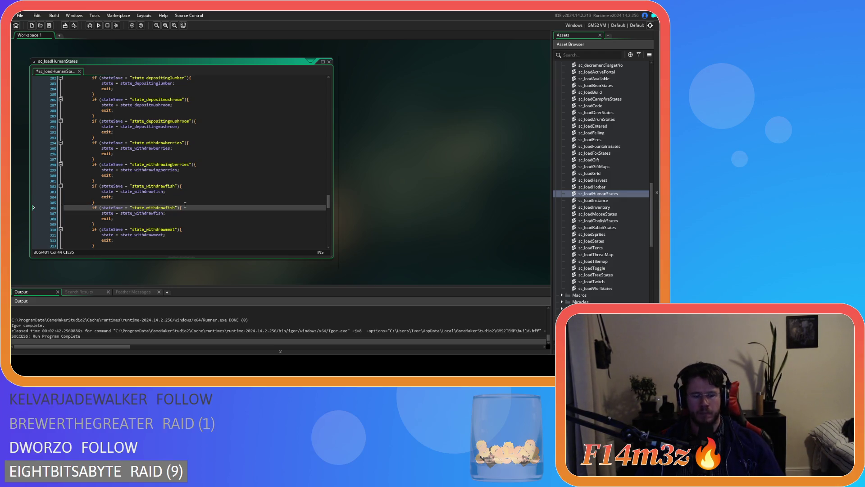
text(ing)
double_click(181, 209)
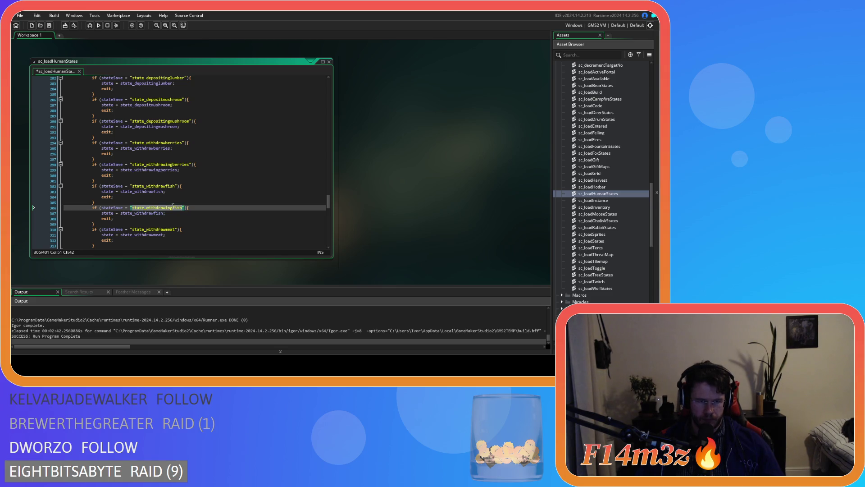
key(ctrl+c)
double_click(150, 213)
key(ctrl+v)
drag(109, 224, 88, 209)
key(ctrl+s)
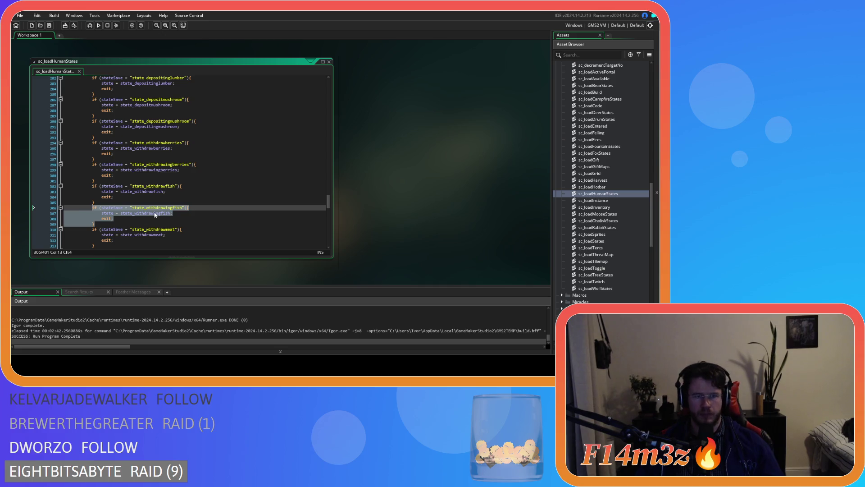
click(199, 198)
click(180, 222)
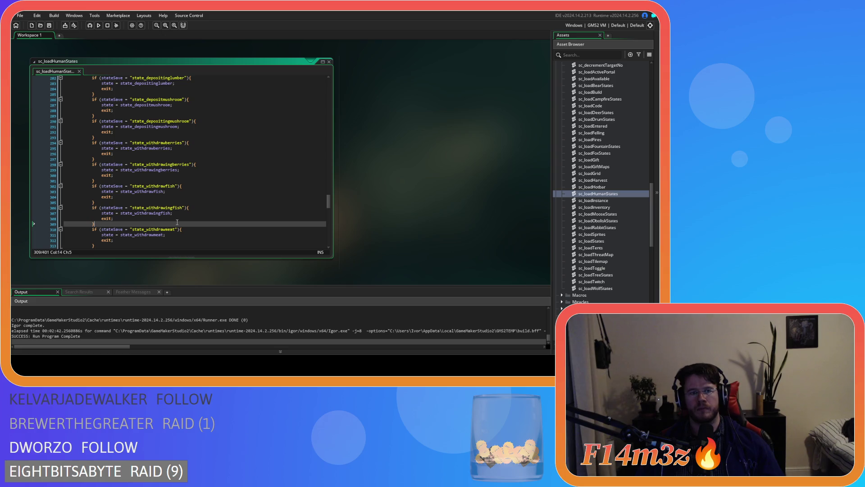
Add a state_withdrawingmeat check duplicated from the withdrawmeat block
scroll(156, 217, down, 3)
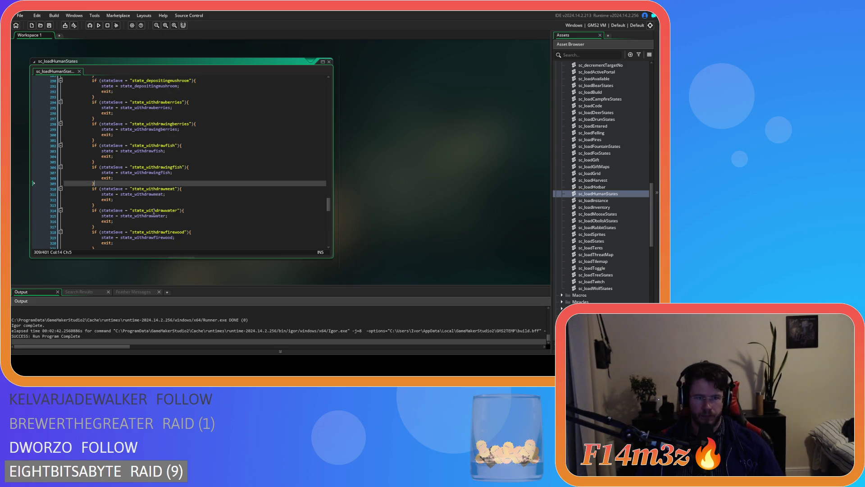
drag(101, 204, 64, 189)
key(ctrl+d)
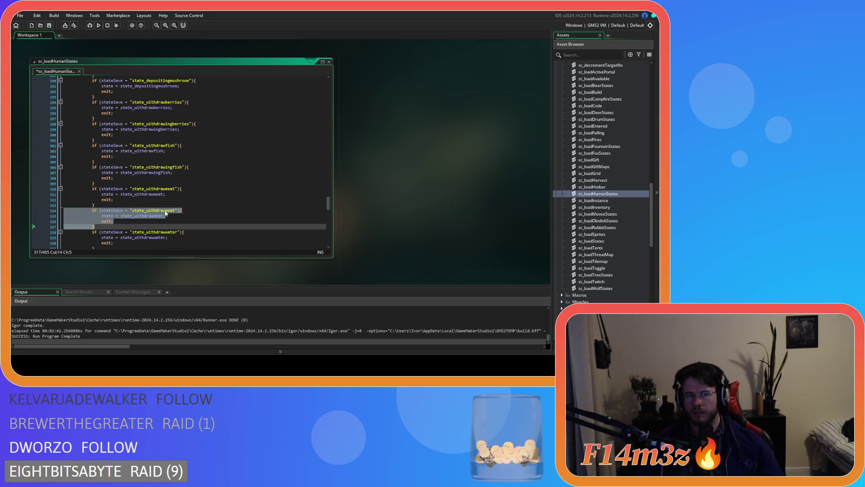
click(182, 211)
text(ing)
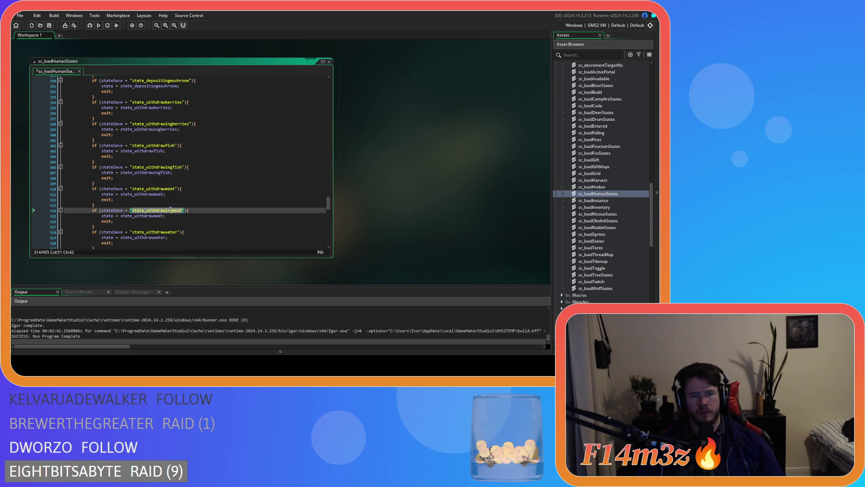
click(153, 216)
text(ing)
Add a state_withdrawingwater check duplicated from the withdrawwater block
scroll(147, 215, down, 3)
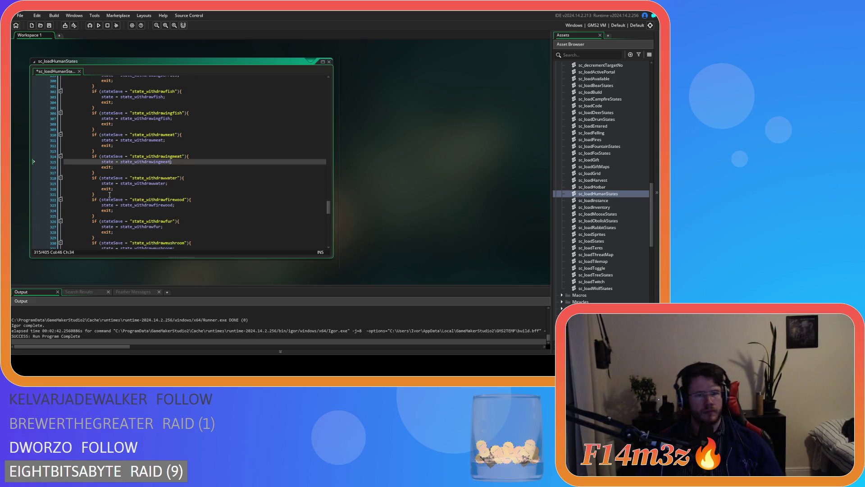
drag(108, 194, 68, 178)
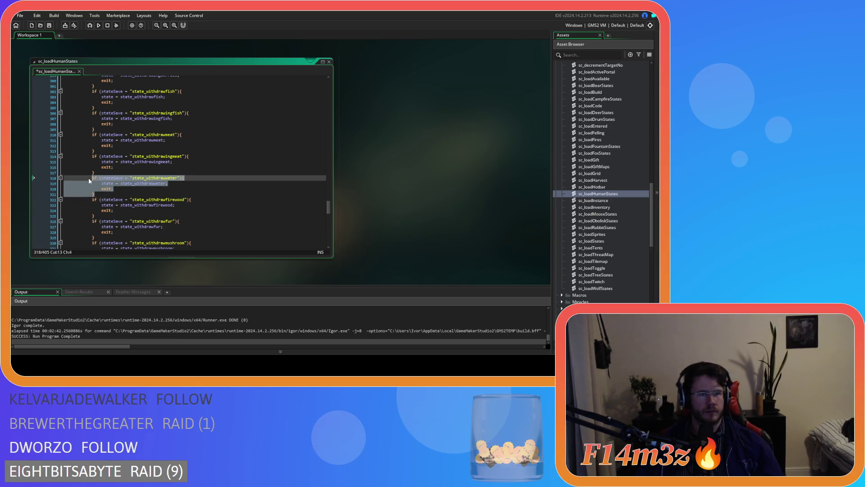
key(ctrl+d)
click(166, 201)
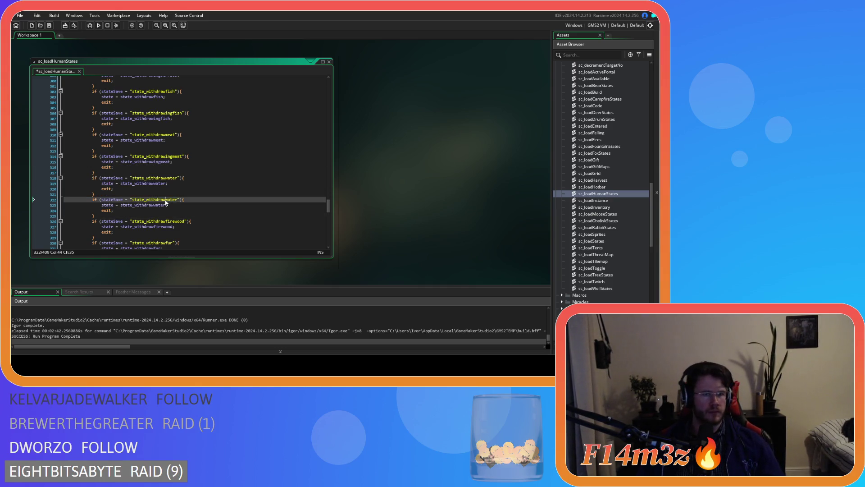
text(ing)
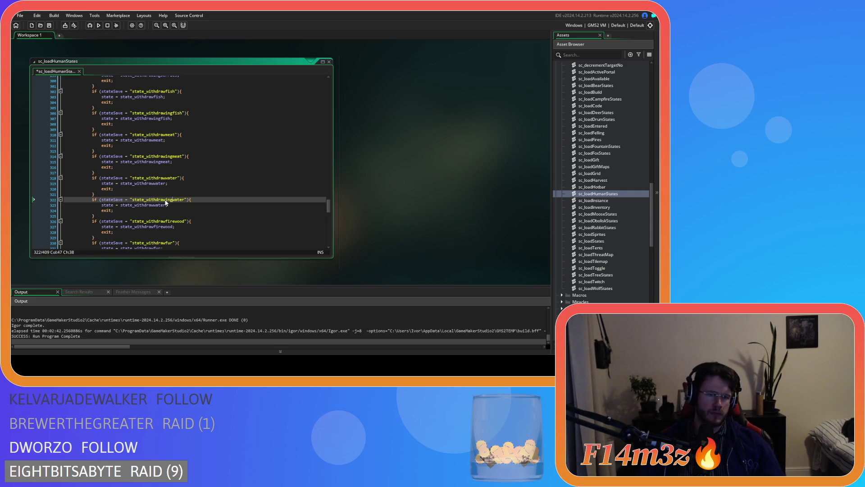
double_click(166, 199)
key(ctrl+c)
double_click(144, 205)
key(ctrl+v)
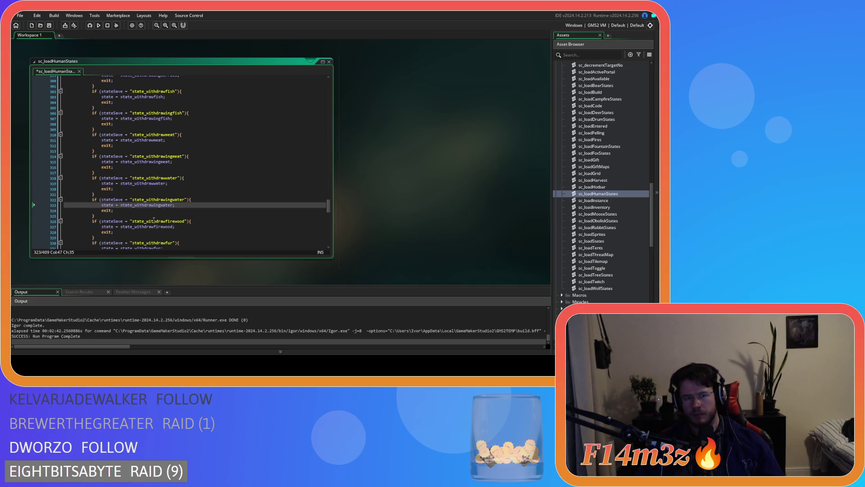
Add a single state_withdrawingfirewood check after the withdrawfirewood block
scroll(155, 219, down, 3)
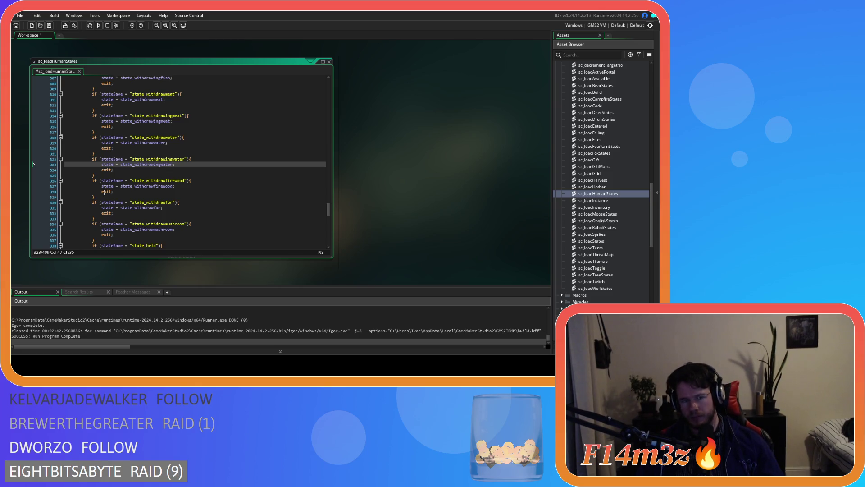
drag(98, 197, 92, 183)
key(ctrl+d)
key(ctrl+d)
key(ctrl+z)
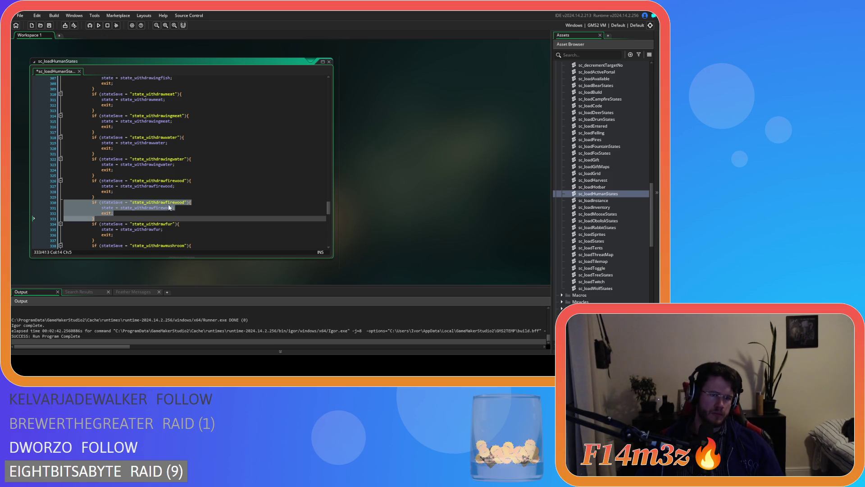
click(166, 203)
text(ing)
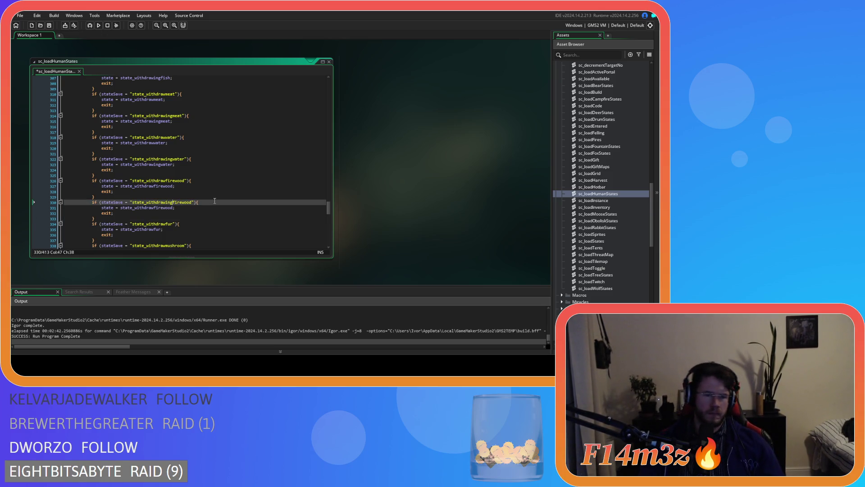
double_click(165, 207)
key(ctrl+v)
Add a state_withdrawingfur check after the withdrawfur block and save the script
scroll(195, 201, down, 1)
scroll(195, 201, down, 2)
drag(96, 200, 90, 185)
key(ctrl+d)
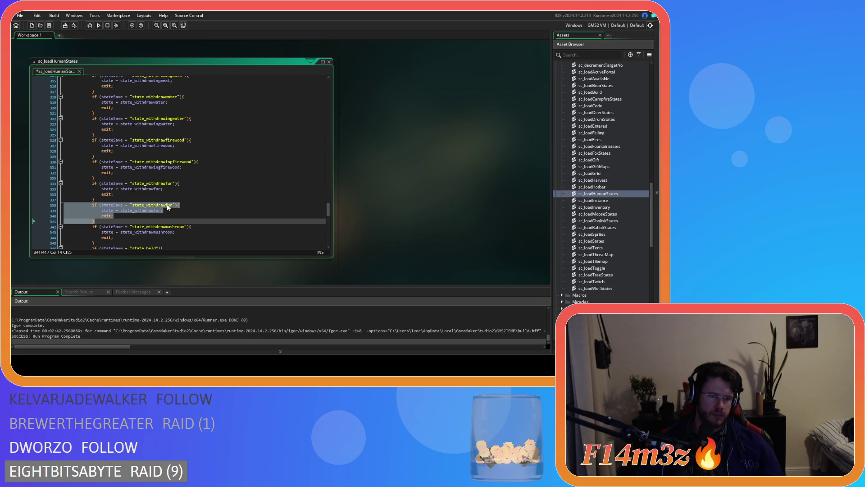
click(169, 205)
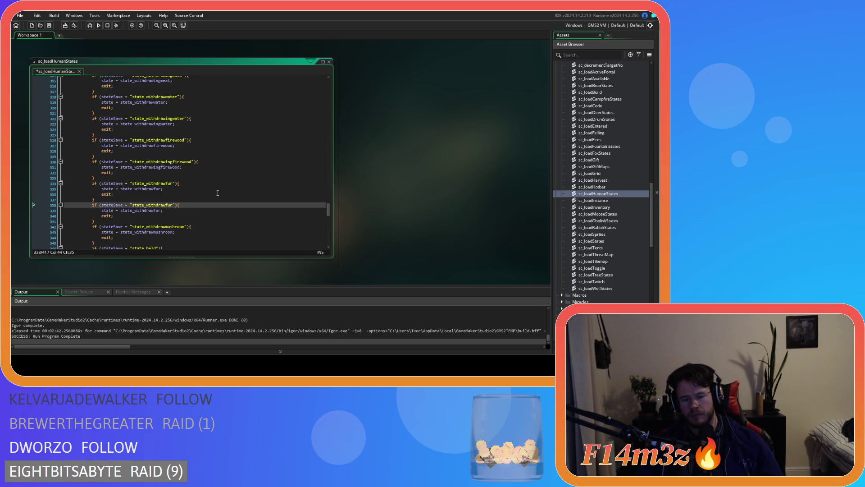
text(ing)
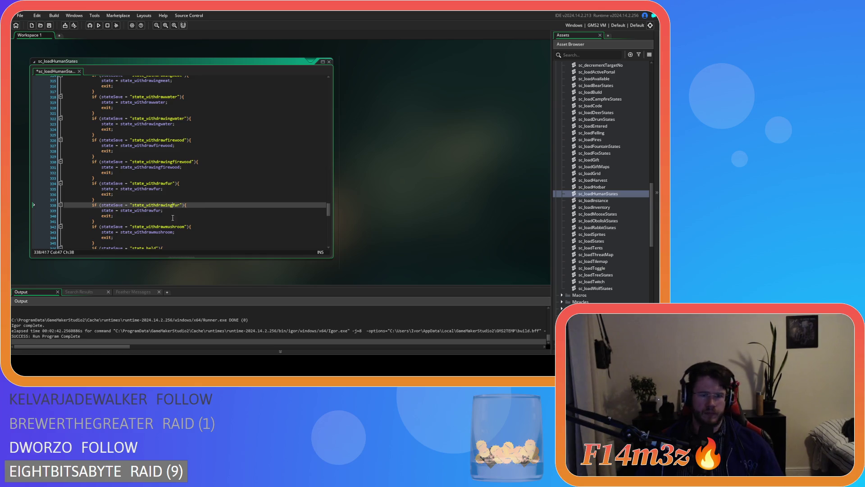
double_click(163, 205)
key(ctrl+c)
double_click(145, 210)
key(ctrl+v)
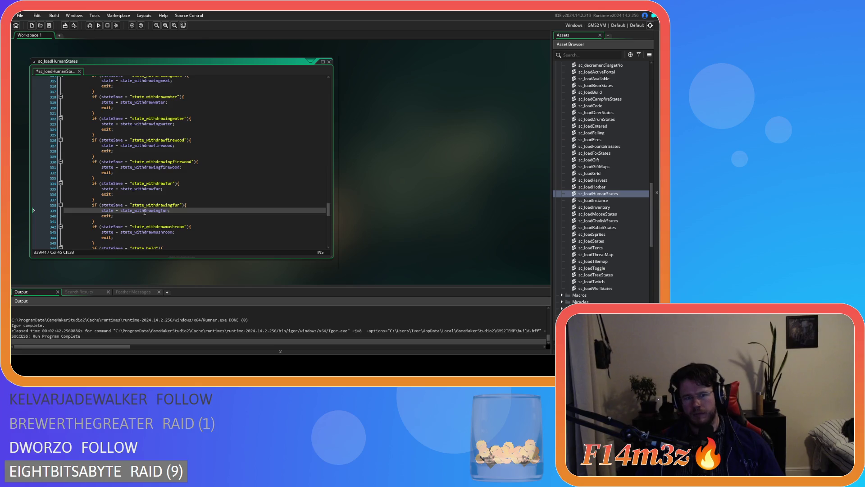
key(ctrl+s)
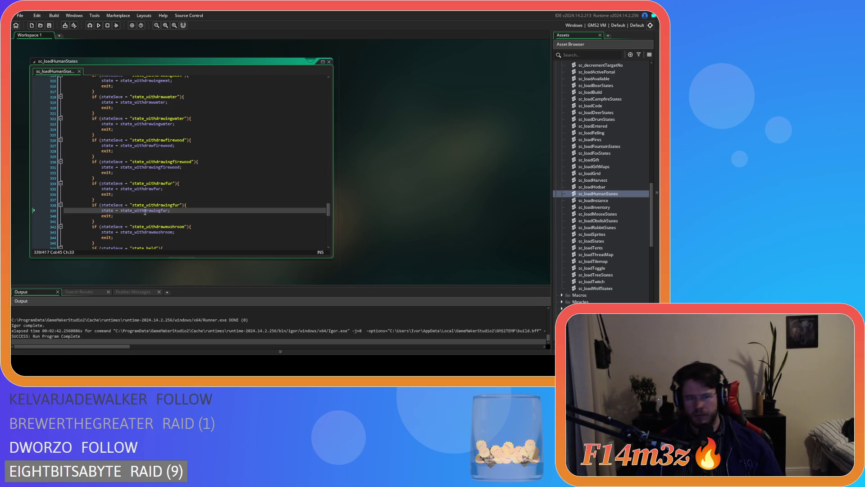
Add a state_withdrawingmushroom check after the withdrawmushroom block and save
scroll(154, 215, down, 2)
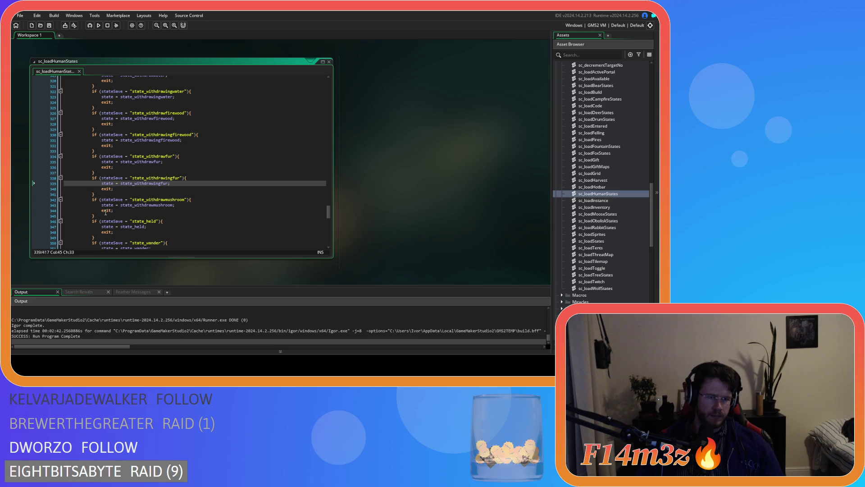
drag(100, 215, 68, 200)
key(ctrl+d)
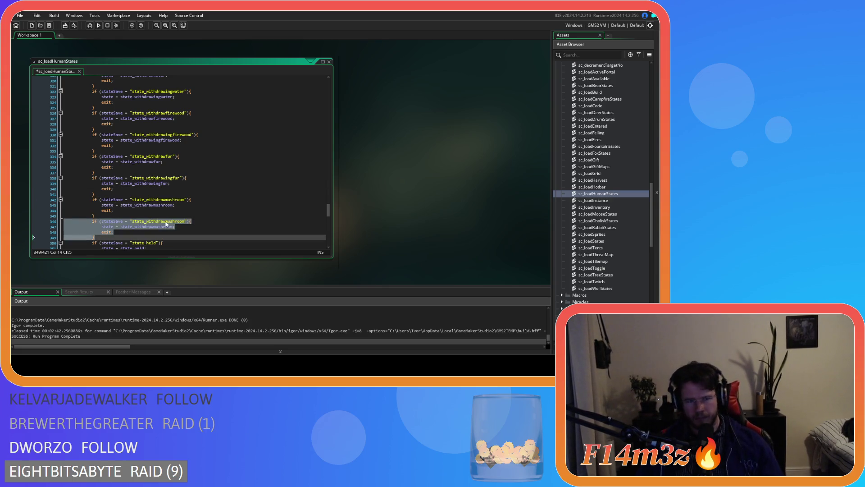
click(166, 221)
text(ing)
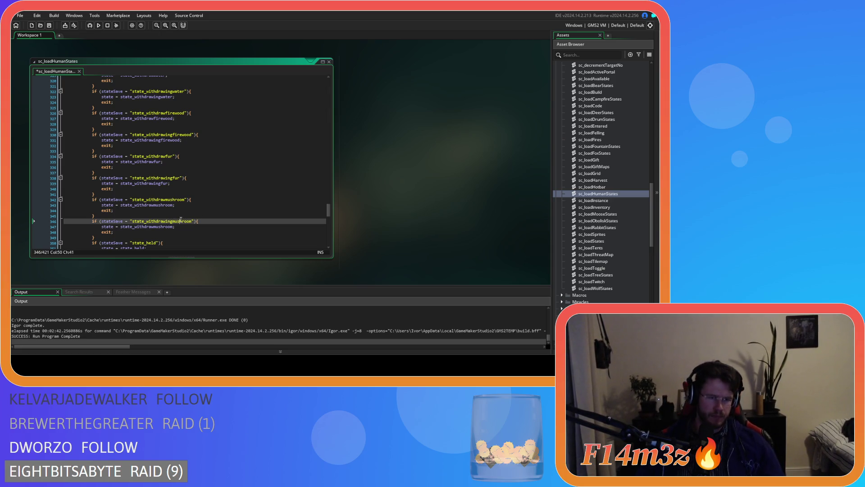
click(154, 227)
text(ing)
key(ctrl+s)
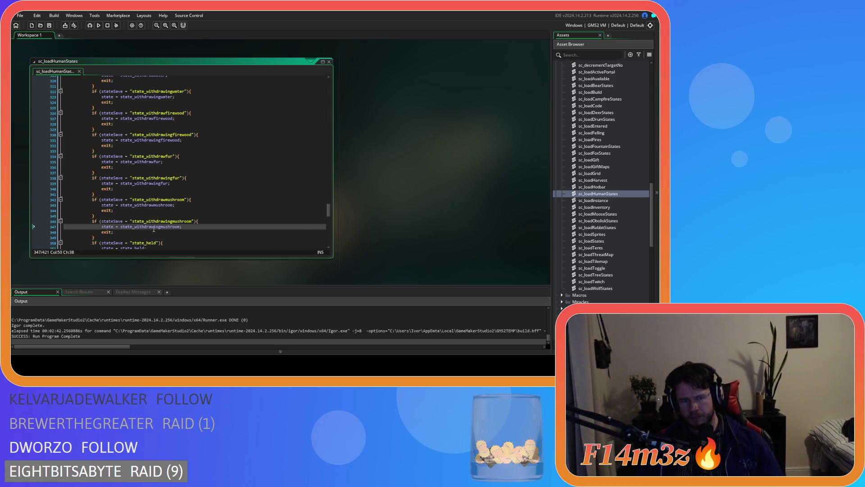
click(185, 206)
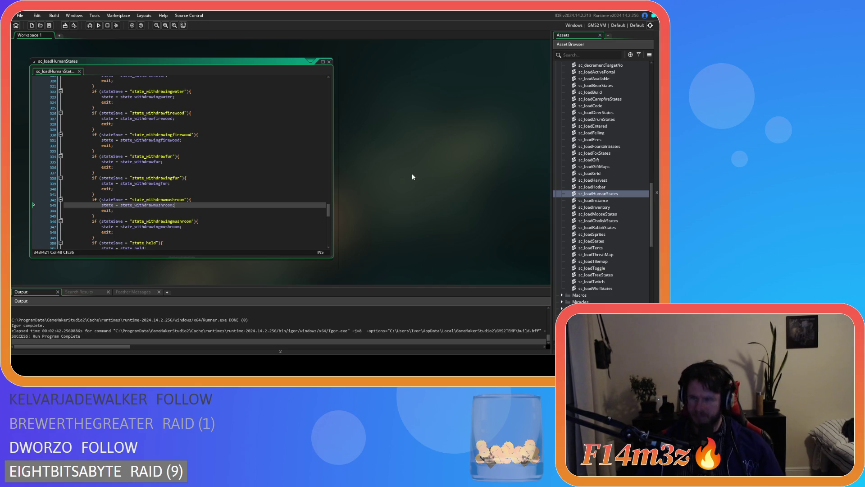
scroll(573, 203, up, 5)
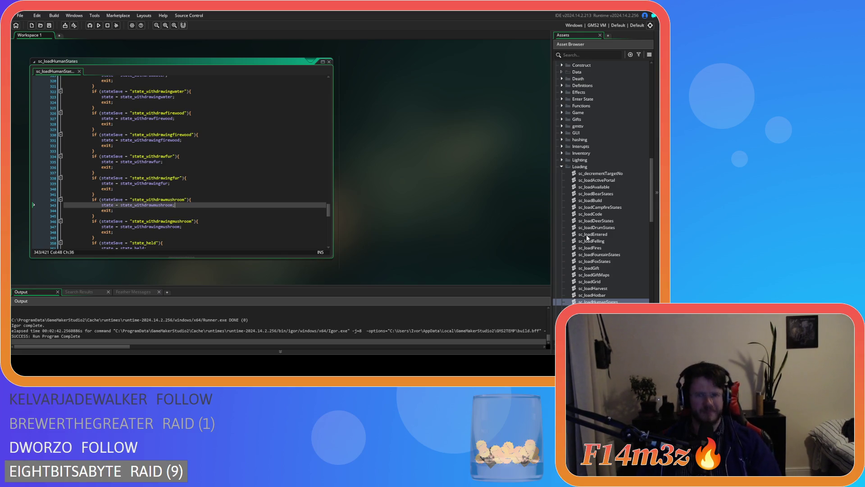
Open sc_saveHumanState from the Asset Browser's Save folder and start searching its code
scroll(587, 236, down, 15)
scroll(587, 237, down, 2)
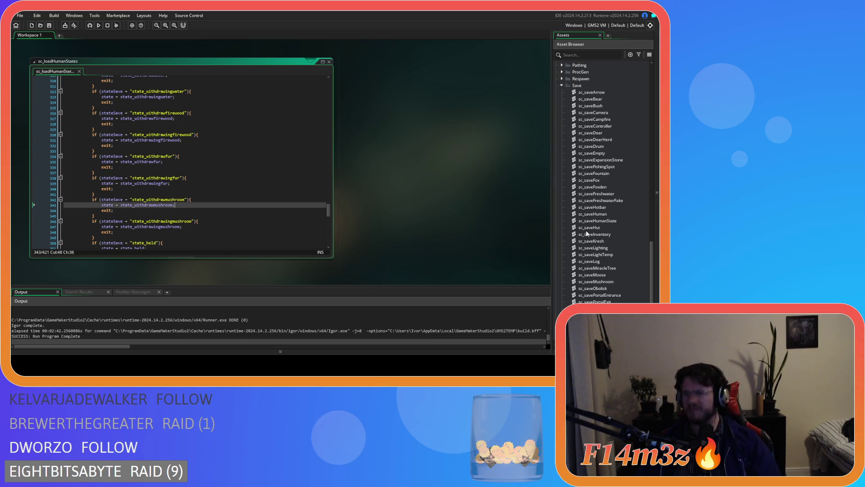
double_click(591, 220)
click(586, 221)
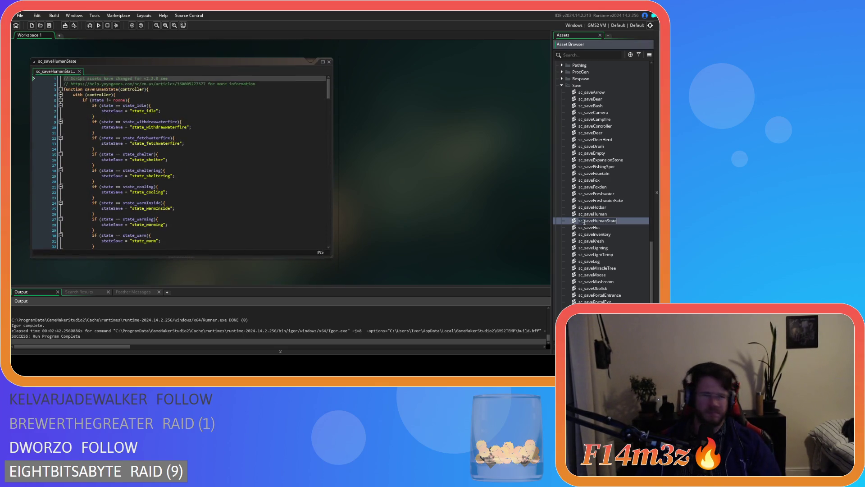
click(260, 166)
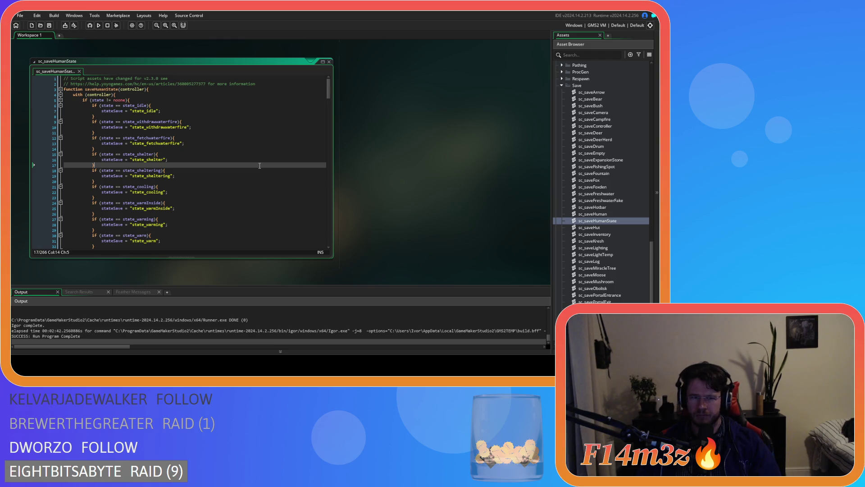
key(ctrl+f)
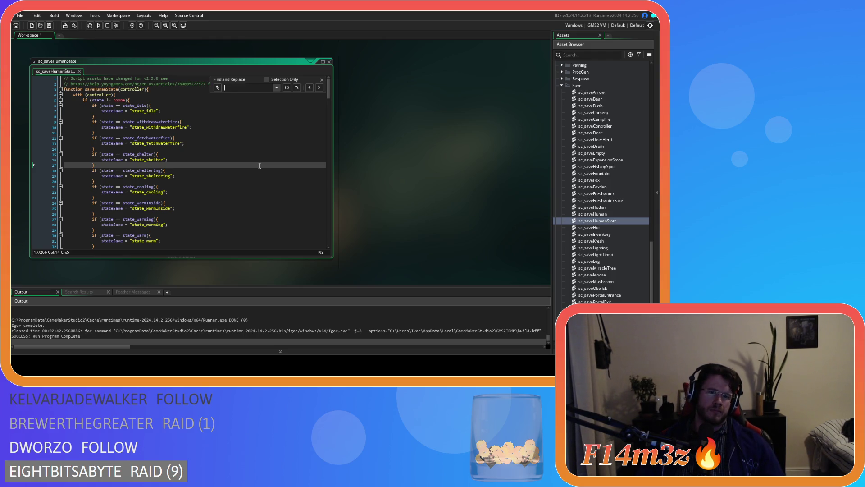
Add a state_depositingmeat check saving "state_depositingmeat" after the depositmeat case
text(state_d)
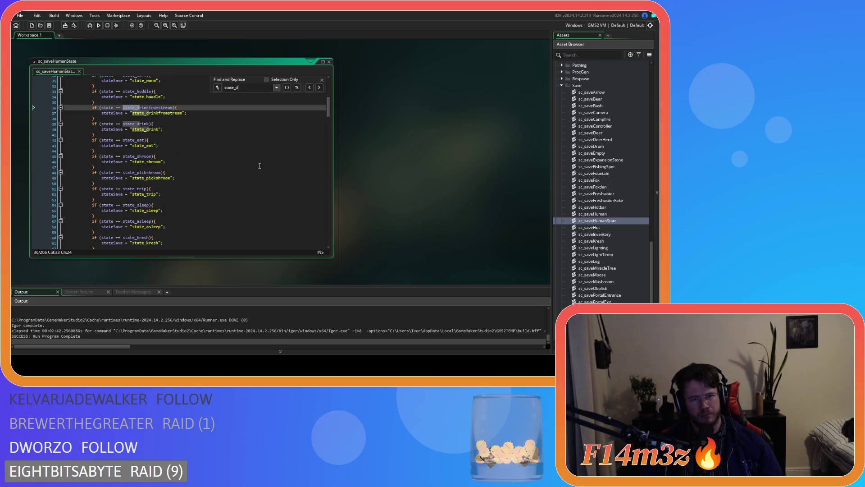
text(eposit)
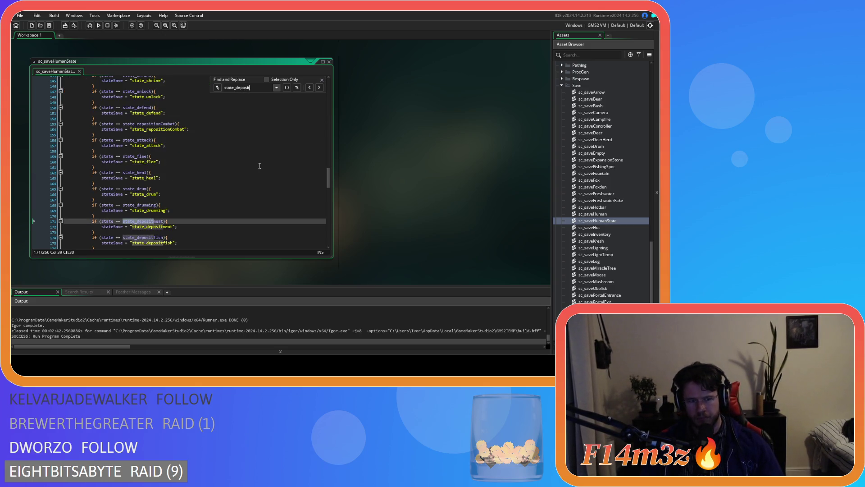
scroll(204, 199, down, 3)
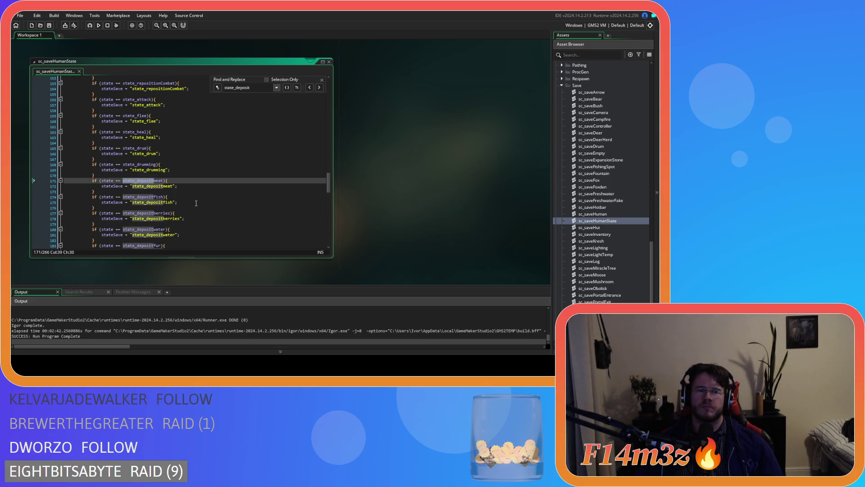
triple_click(92, 185)
drag(90, 185, 89, 179)
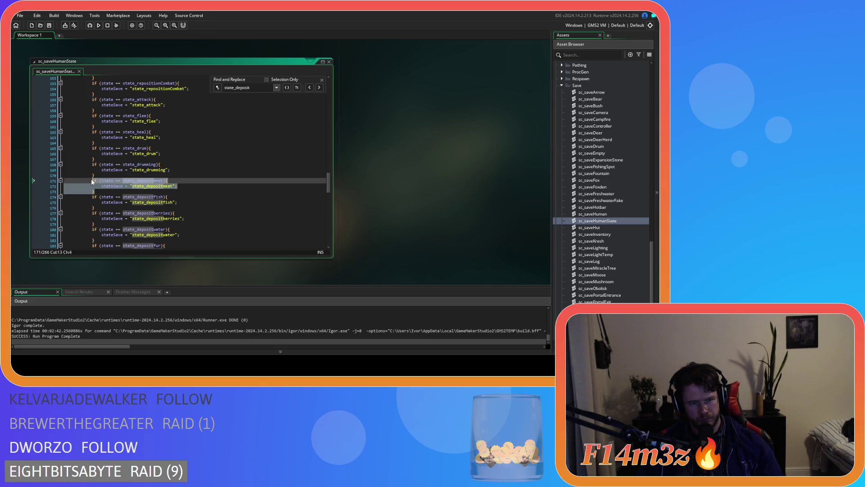
key(ctrl+d)
click(322, 79)
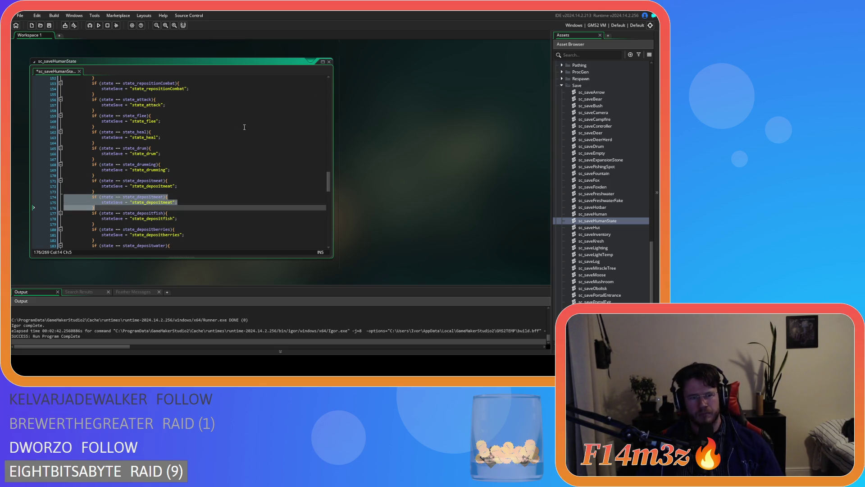
click(158, 197)
text(ing)
double_click(154, 197)
key(ctrl+c)
double_click(154, 202)
key(ctrl+v)
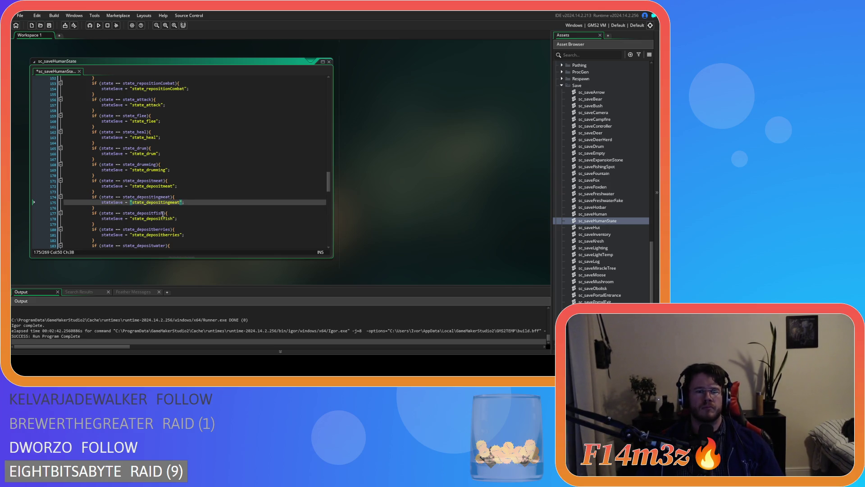
Add a state_depositingfish check saving "state_depositingfish" after the depositfish case, then save
scroll(163, 214, down, 1)
drag(96, 211, 91, 202)
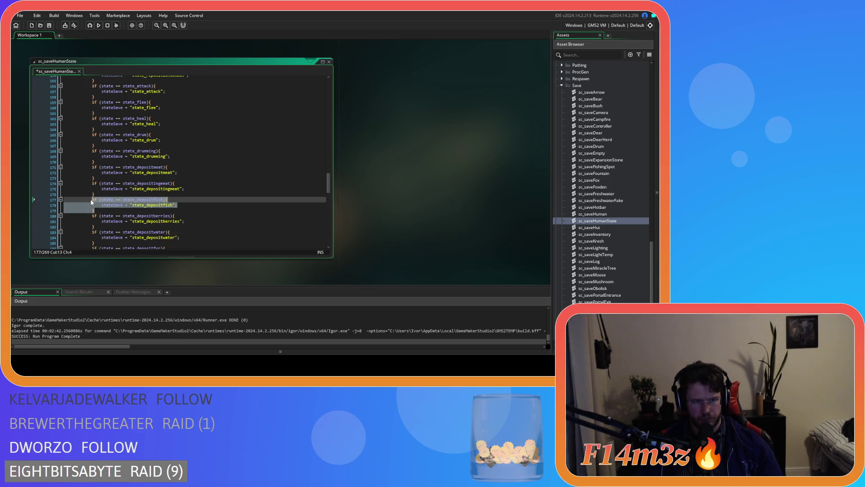
key(ctrl+d)
click(154, 216)
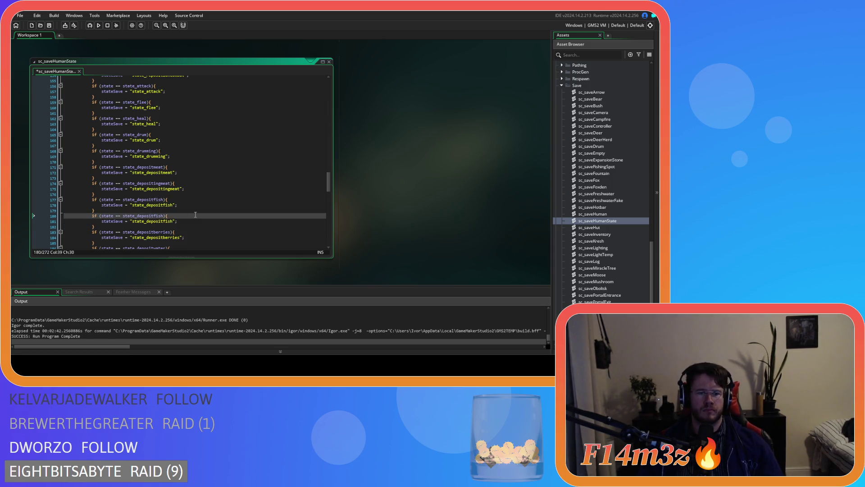
text(ing)
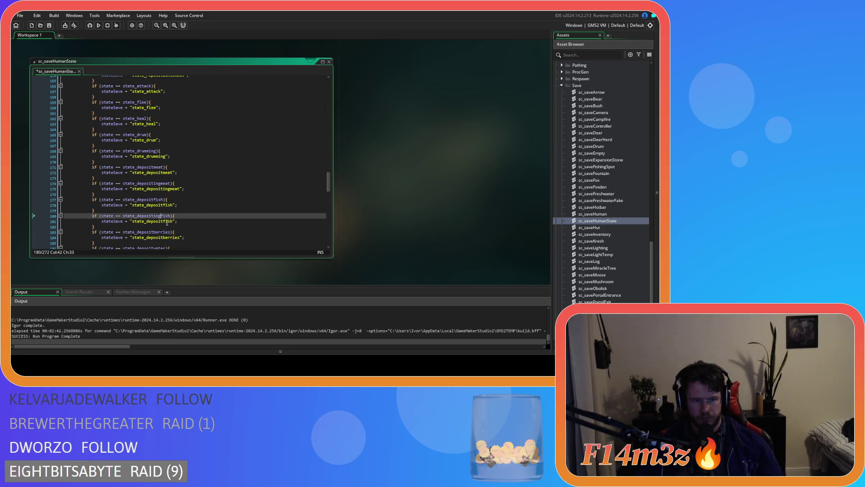
click(163, 221)
text(ing)
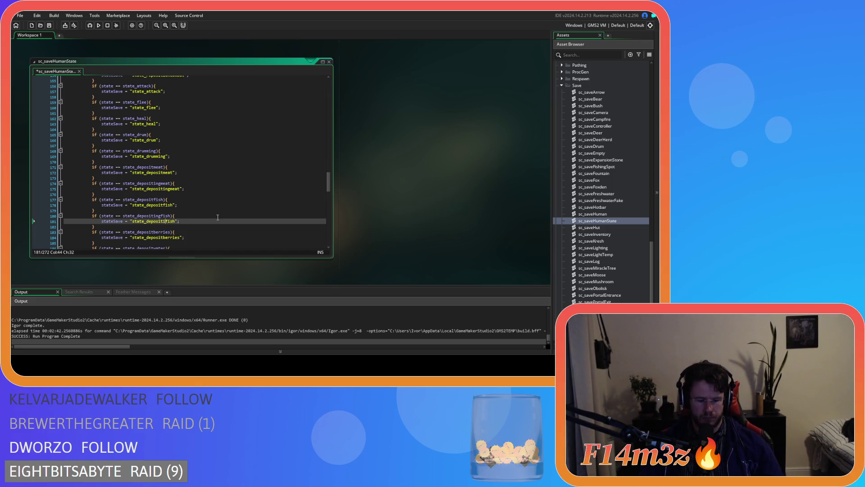
key(ctrl+s)
scroll(217, 217, down, 3)
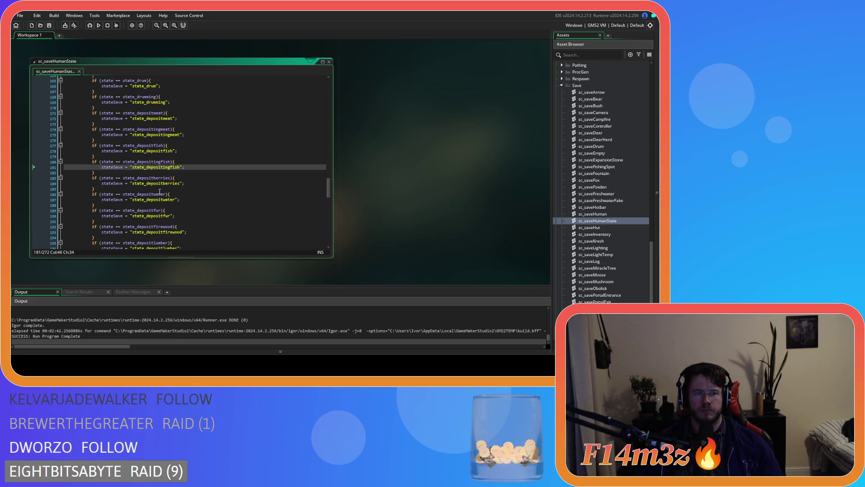
Add a state_depositingberries check saving "state_depositingberries" after the depositberries case
drag(121, 189, 66, 177)
key(ctrl+d)
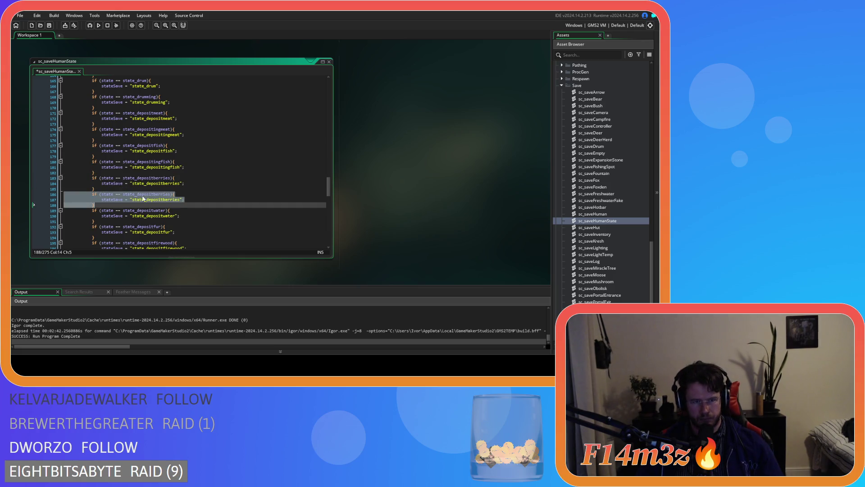
click(155, 196)
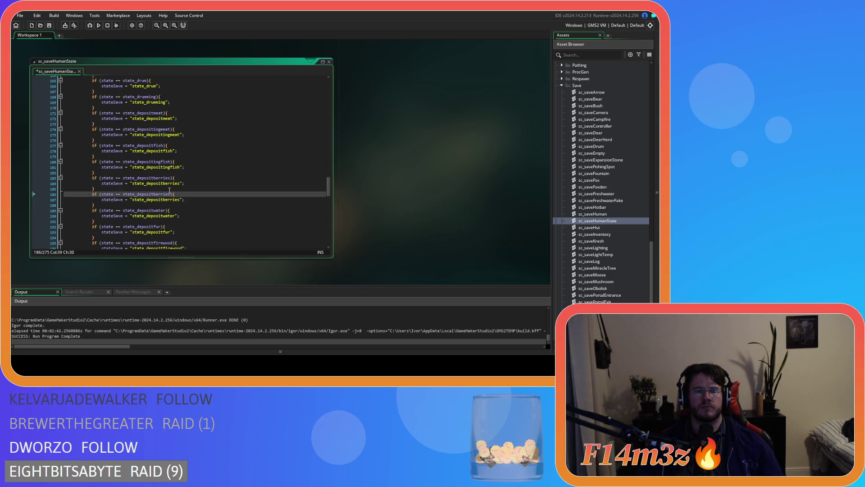
text(ing)
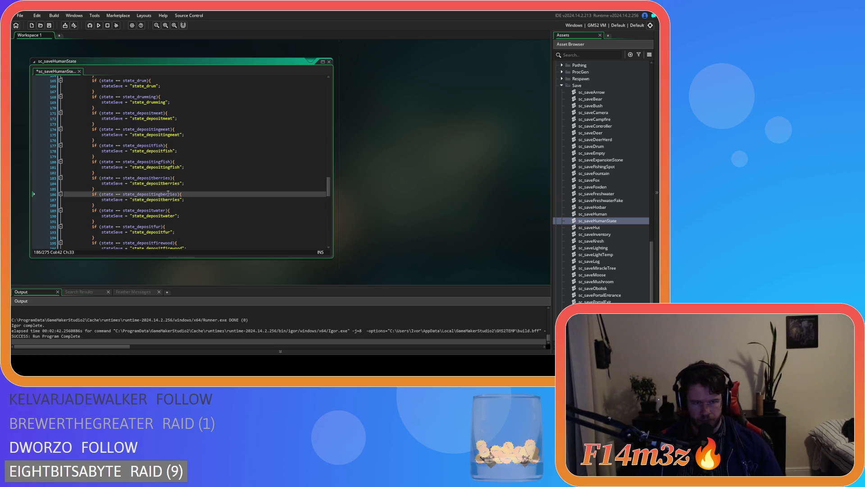
double_click(167, 194)
key(ctrl+c)
double_click(167, 199)
key(ctrl+v)
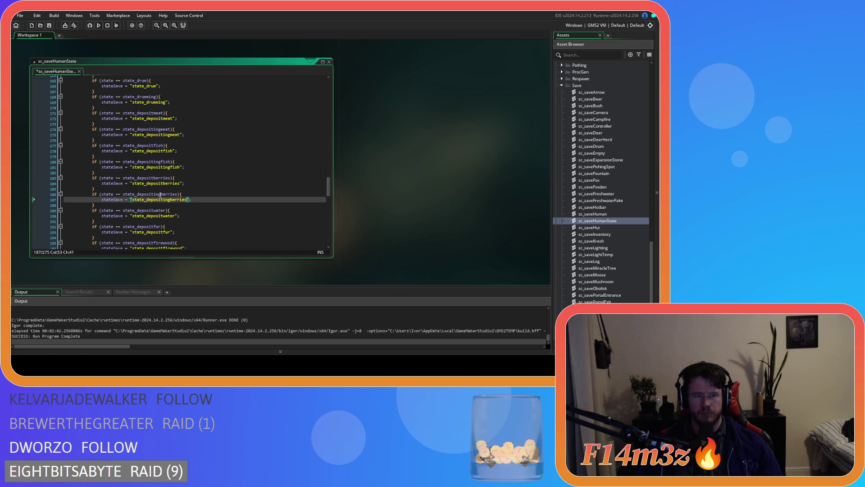
Add a state_depositingwater check saving "state_depositingwater" after the depositwater case
scroll(160, 194, down, 3)
drag(95, 181, 85, 170)
key(ctrl+d)
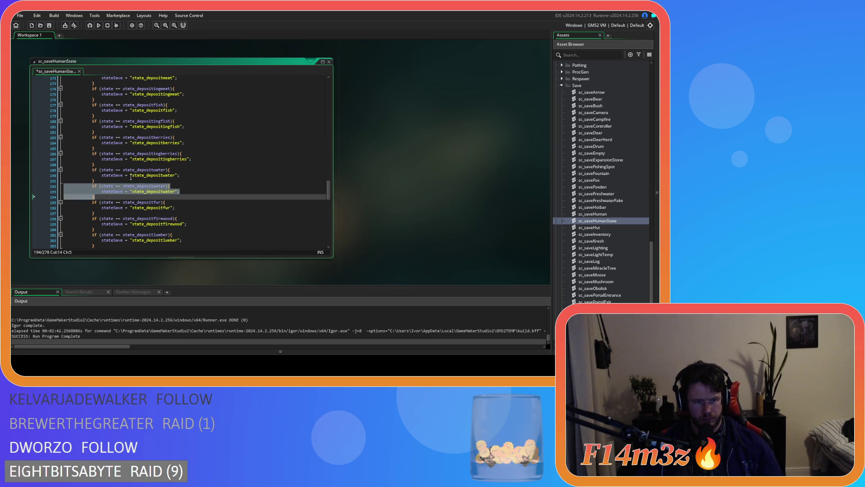
click(154, 187)
text(ing)
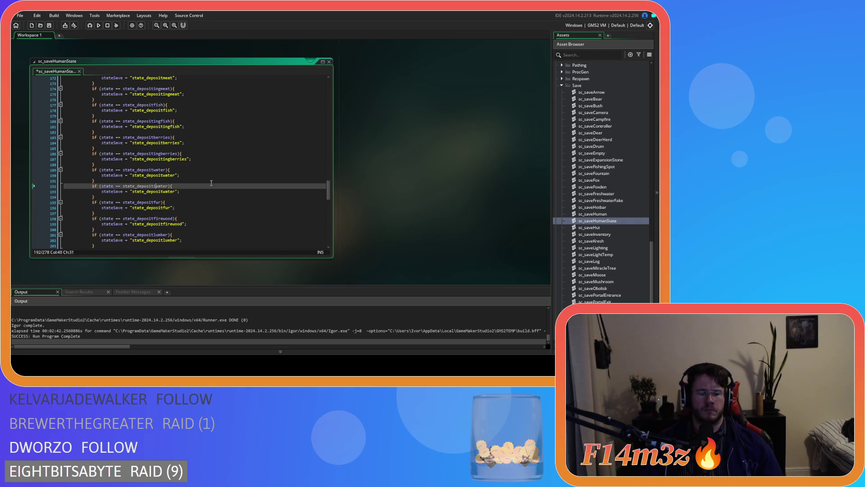
click(163, 191)
text(ing)
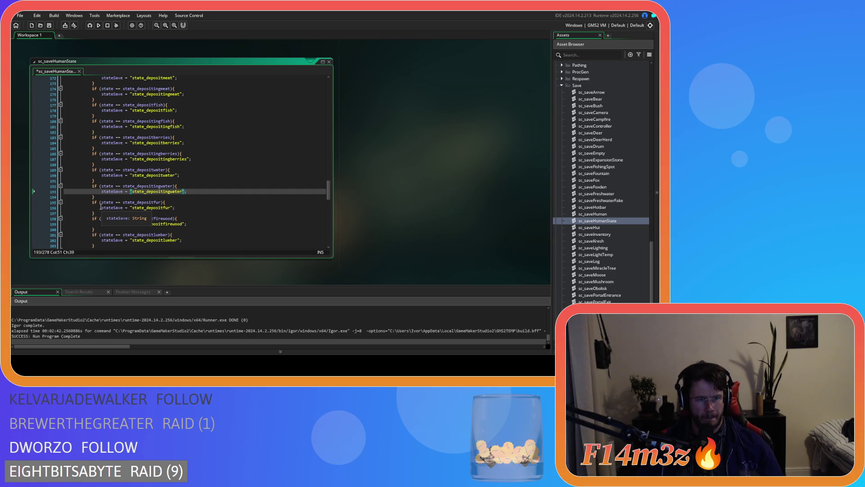
drag(102, 212, 64, 203)
Add a state_depositingfur check saving "state_depositingfur" after the depositfur case
key(ctrl+d)
scroll(156, 196, down, 2)
click(154, 192)
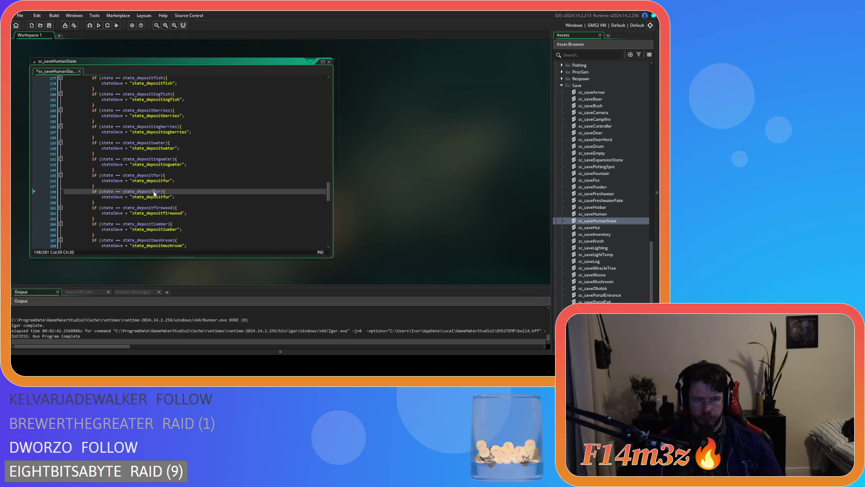
text(ing)
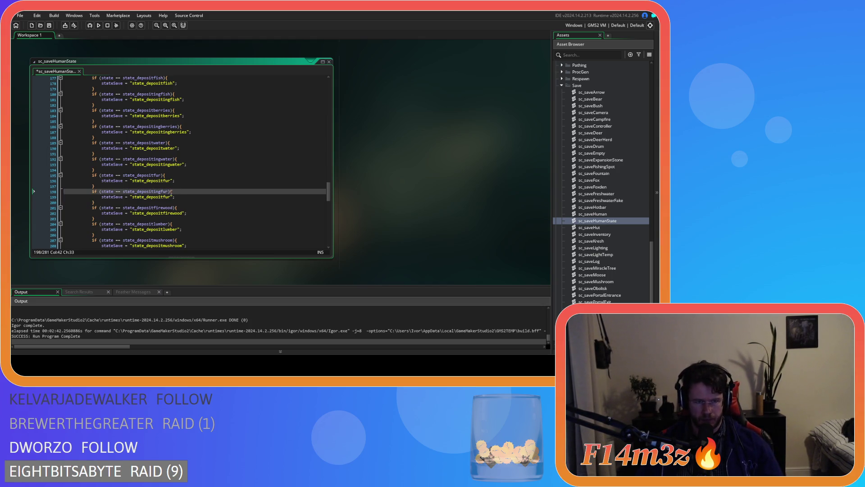
double_click(153, 197)
key(ctrl+v)
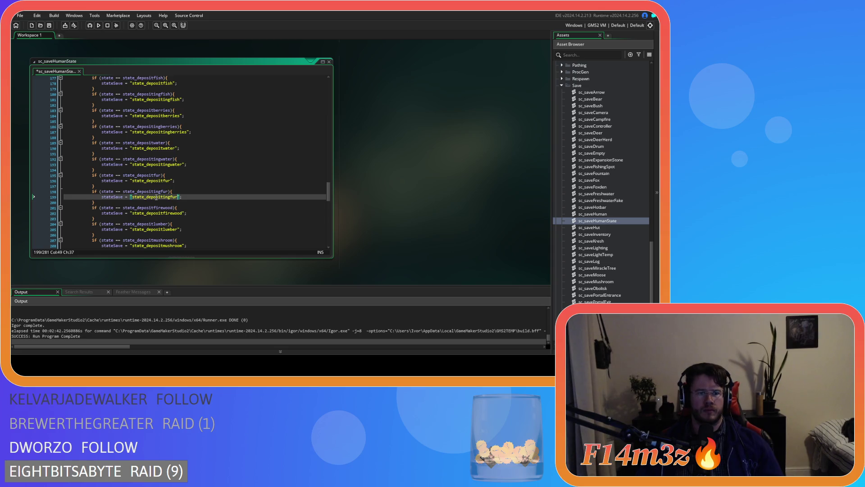
Add a state_depositingfirewood check saving "state_depositingfirewood" after the firewood case
drag(95, 218, 90, 206)
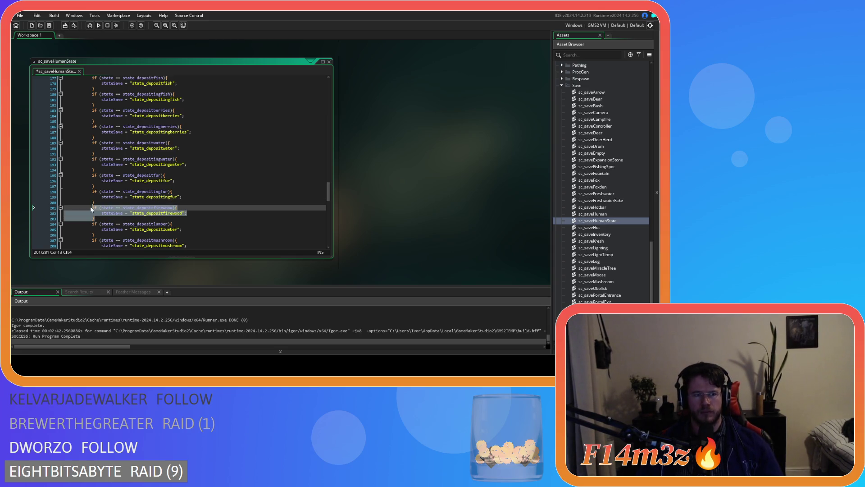
key(ctrl+d)
scroll(161, 190, down, 3)
click(153, 183)
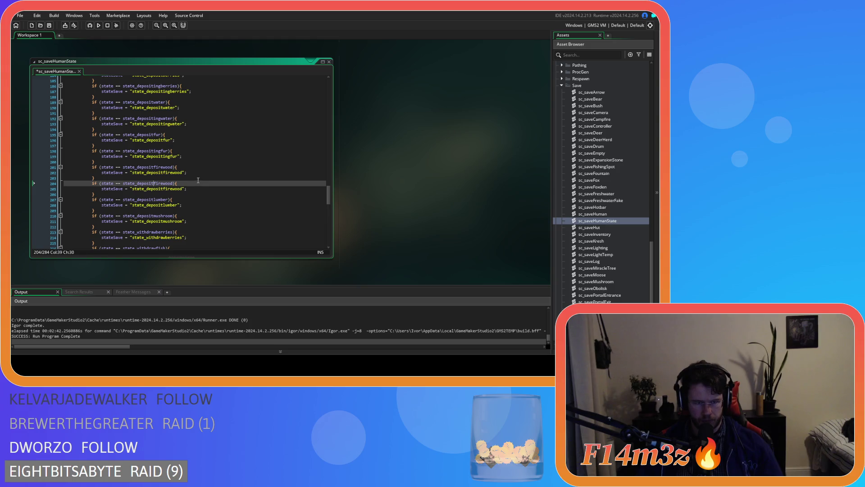
text(ing)
double_click(148, 183)
key(ctrl+c)
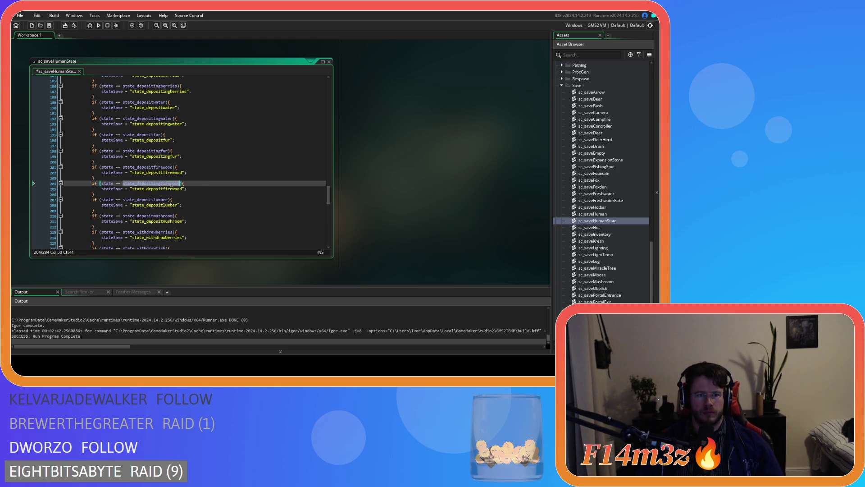
double_click(160, 189)
key(ctrl+v)
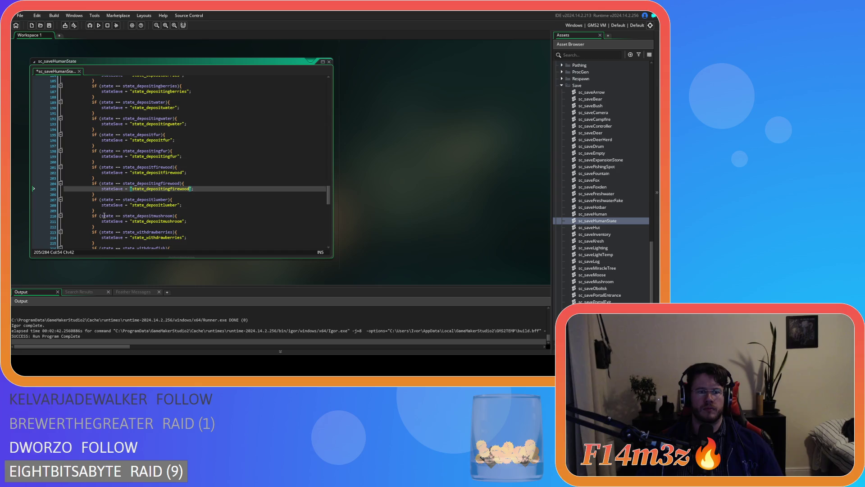
Add a state_depositinglumber check saving "state_depositinglumber" and save the script
drag(95, 210, 92, 200)
key(ctrl+d)
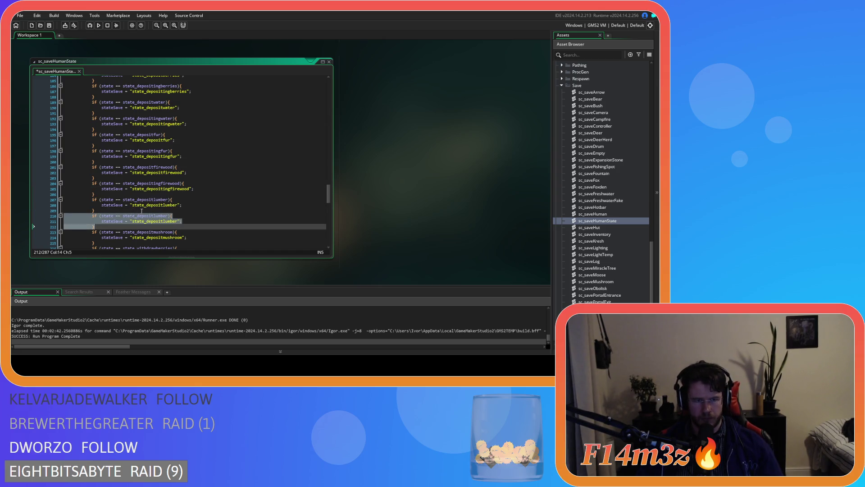
scroll(151, 200, down, 2)
click(155, 189)
text(ing)
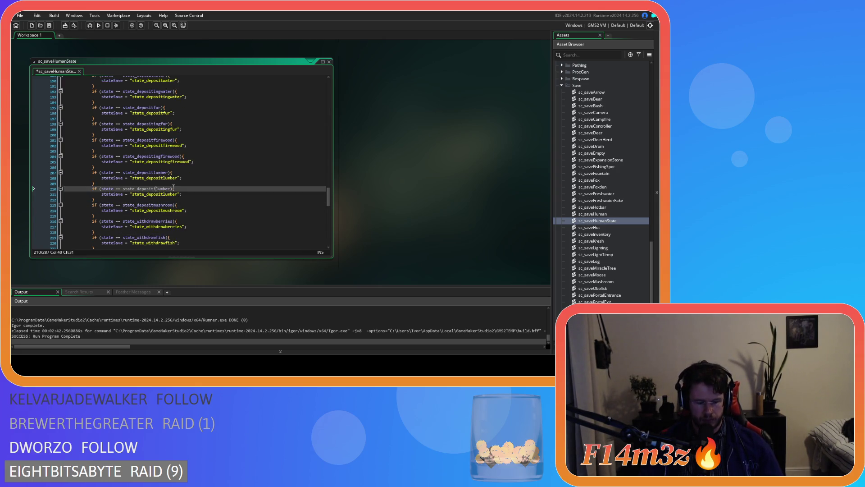
double_click(148, 194)
key(ctrl+v)
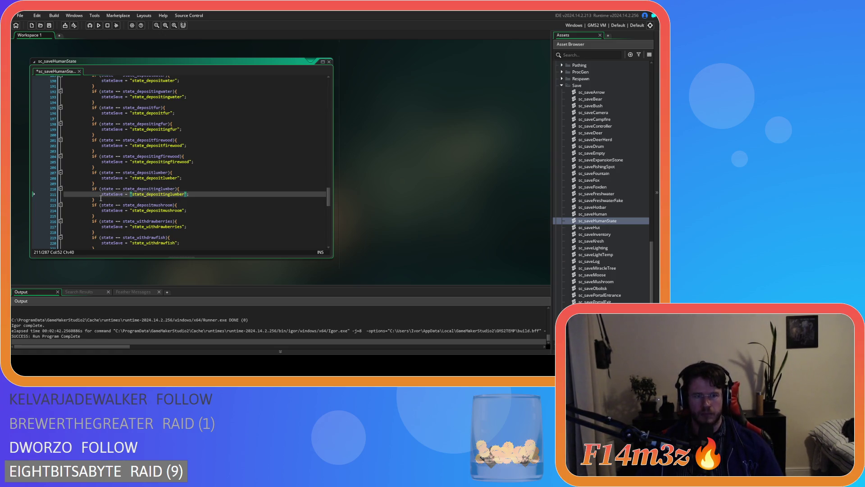
key(ctrl+s)
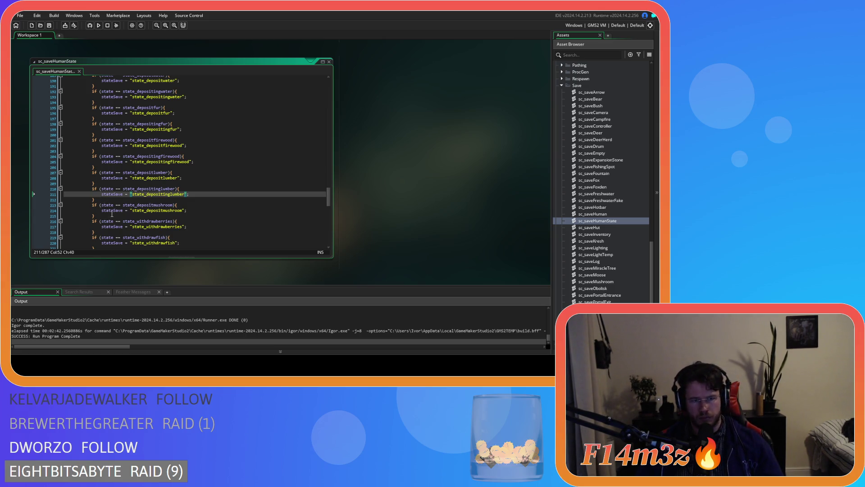
Add a state_depositingmushroom check saving "state_depositingmushroom" and save the script
scroll(112, 214, down, 2)
drag(95, 188, 90, 183)
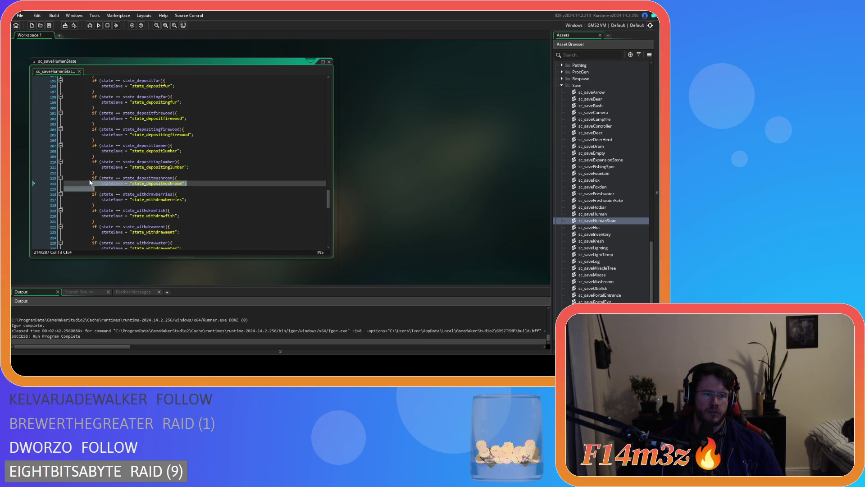
key(ctrl+v)
click(154, 195)
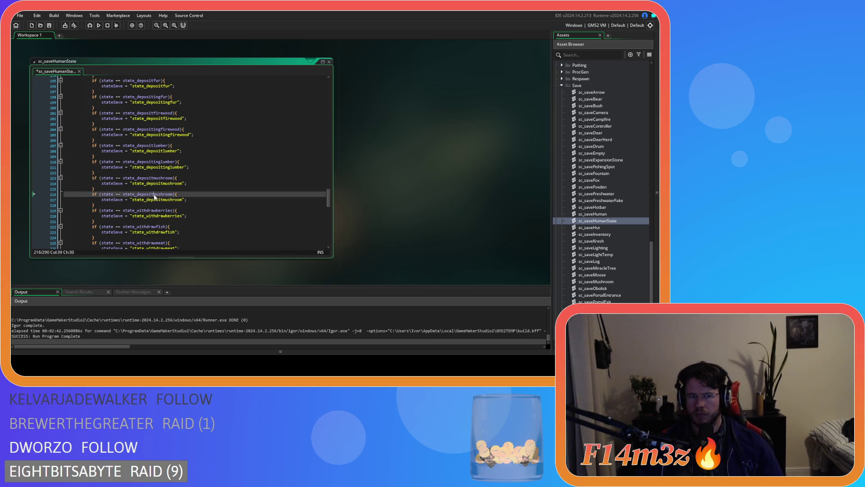
text(ing)
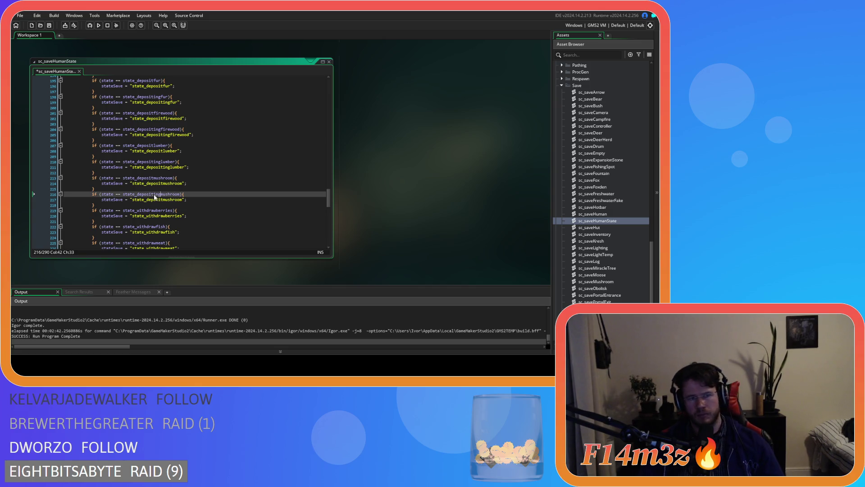
double_click(154, 194)
key(ctrl+c)
double_click(149, 200)
key(ctrl+v)
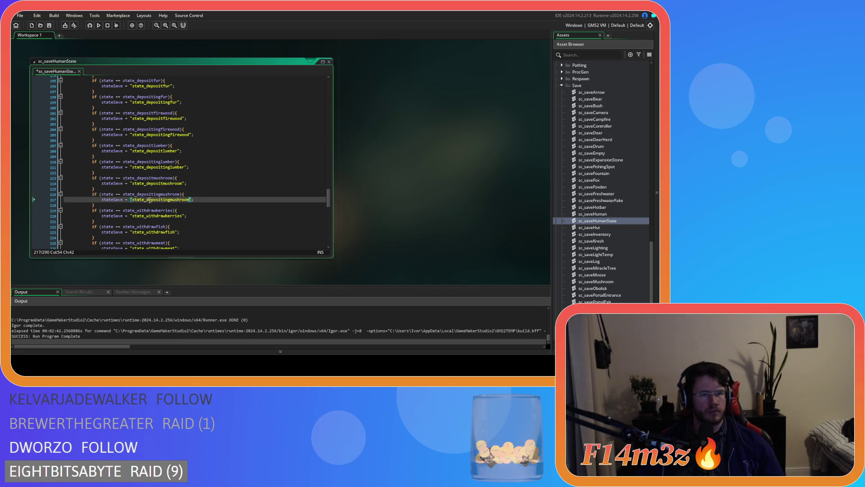
key(ctrl+s)
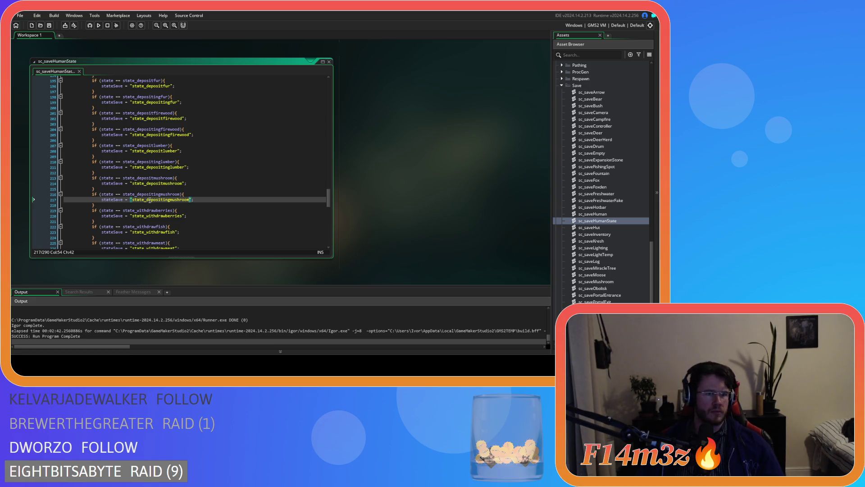
scroll(100, 198, down, 2)
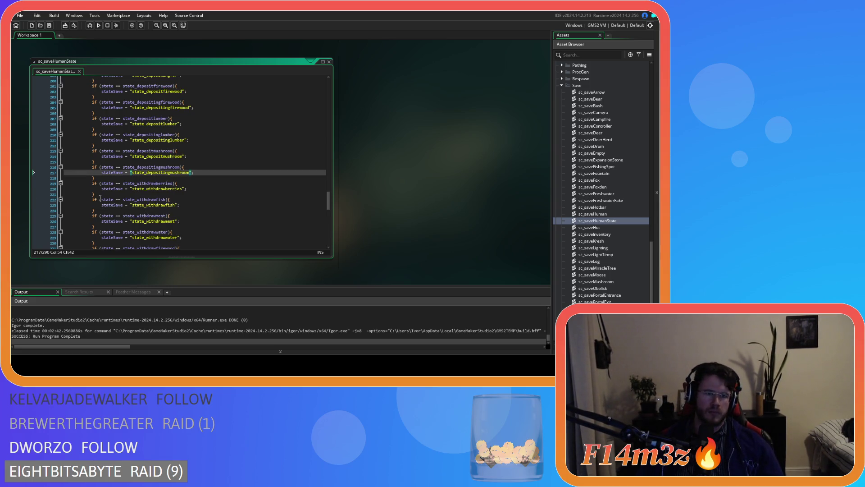
Add a state_withdrawingberries check saving "state_withdrawingberries" after the withdrawberries case
drag(97, 194, 90, 183)
key(ctrl+d)
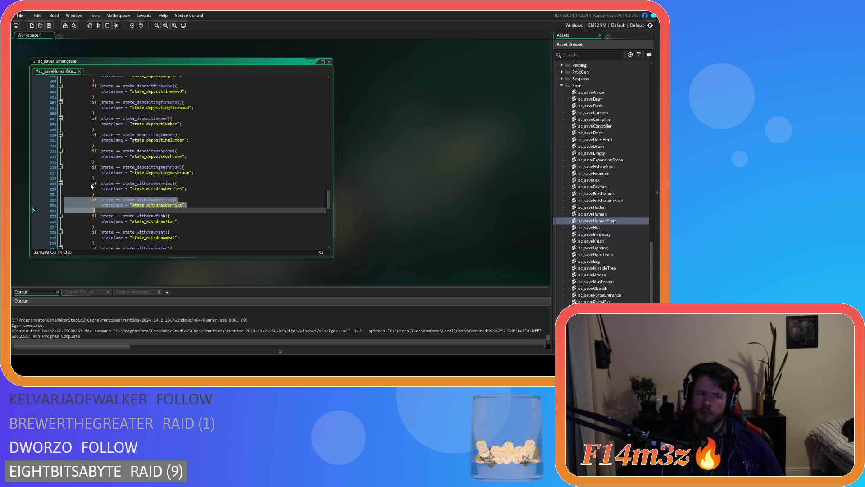
click(214, 201)
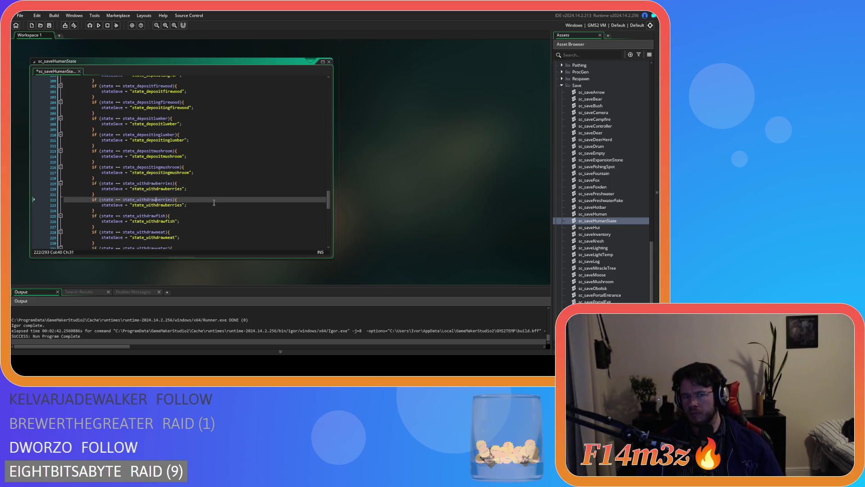
text(ing)
click(170, 200)
double_click(170, 199)
key(ctrl+c)
double_click(167, 205)
key(ctrl+v)
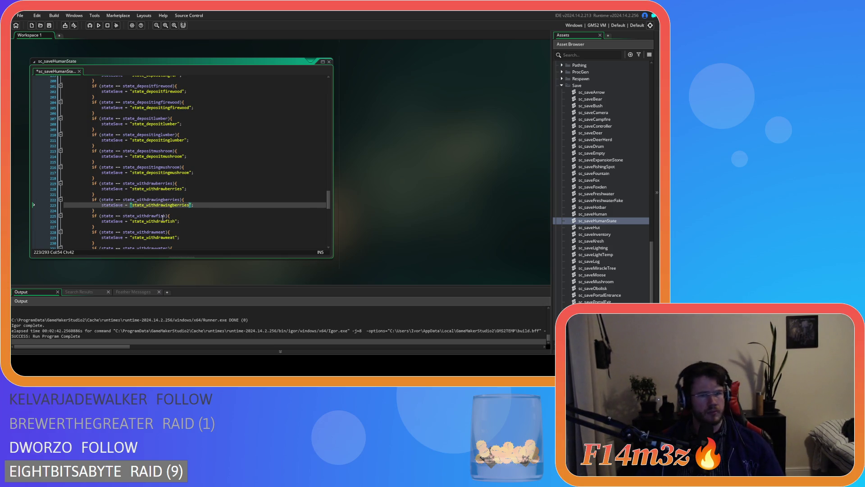
Add a state_withdrawingfish check saving "state_withdrawingfish" after the withdrawfish case
scroll(152, 210, down, 2)
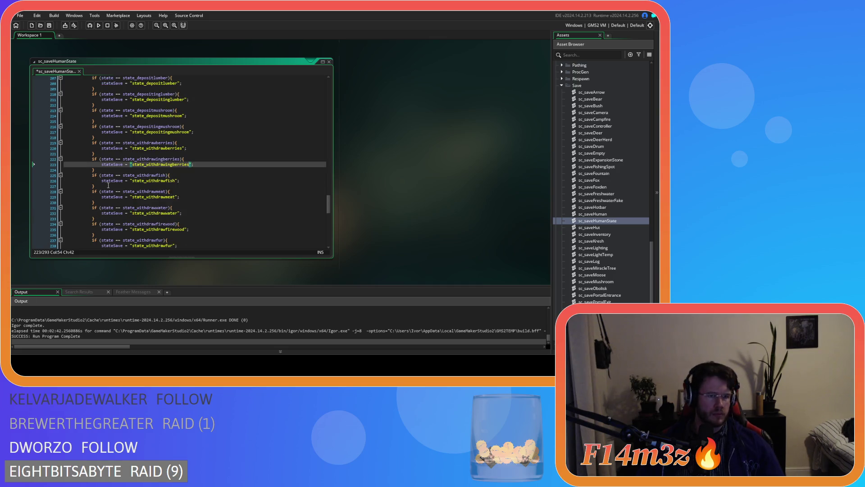
drag(95, 186, 92, 177)
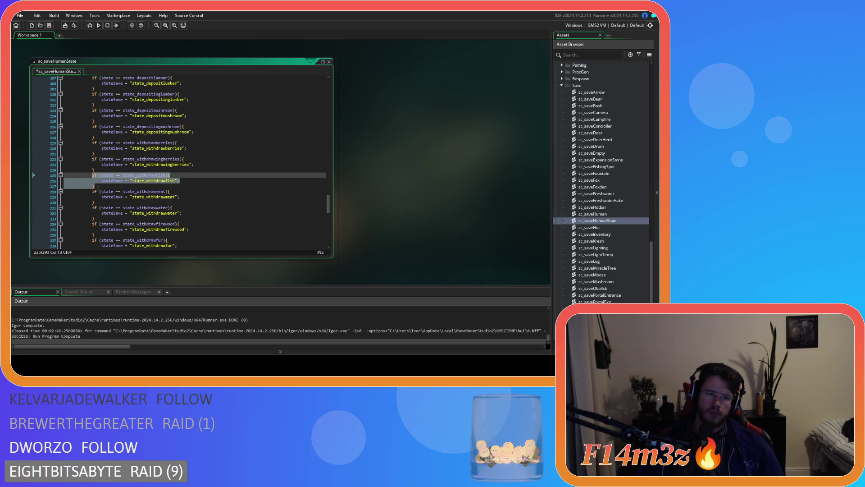
key(ctrl+d)
click(156, 192)
text(ingfish){)
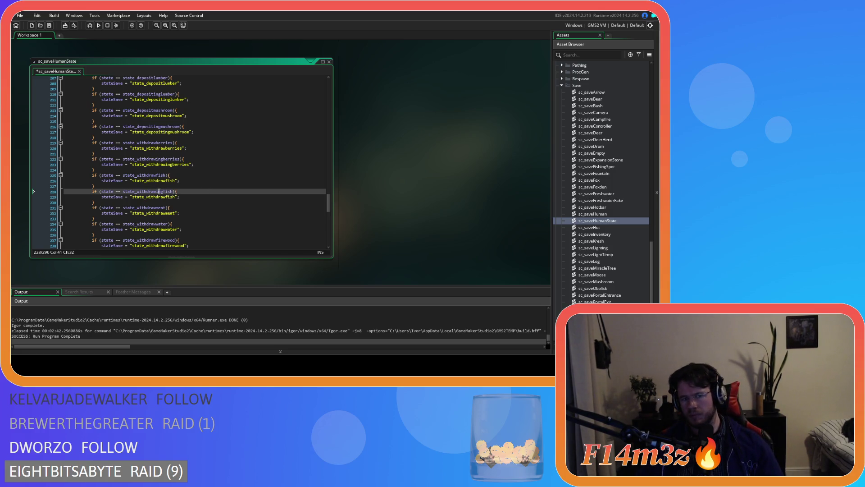
click(158, 197)
text(ing)
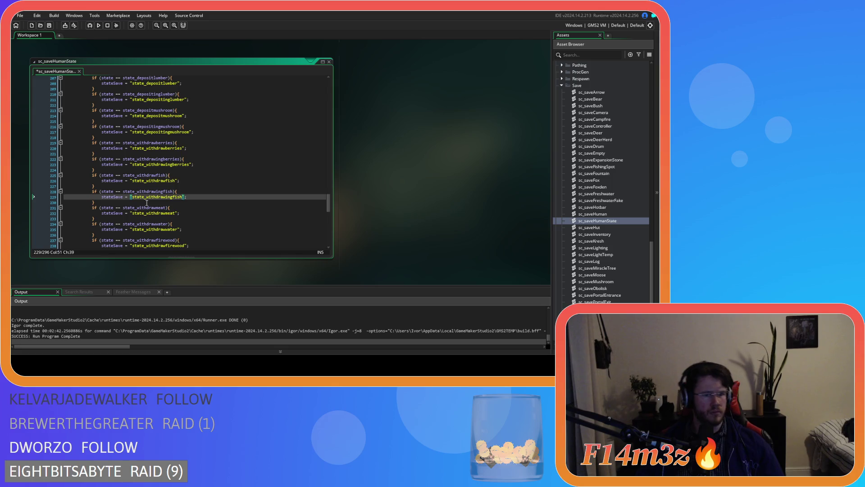
Add a state_withdrawingmeat check saving "state_withdrawingmeat" after the withdrawmeat case
scroll(147, 203, down, 1)
drag(95, 205, 90, 193)
key(ctrl+d)
scroll(138, 208, down, 2)
click(155, 185)
text(ingmeat){)
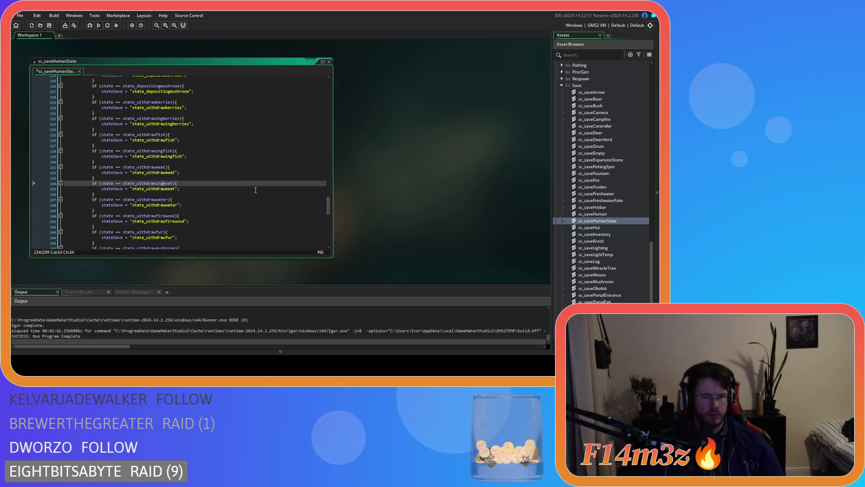
double_click(162, 182)
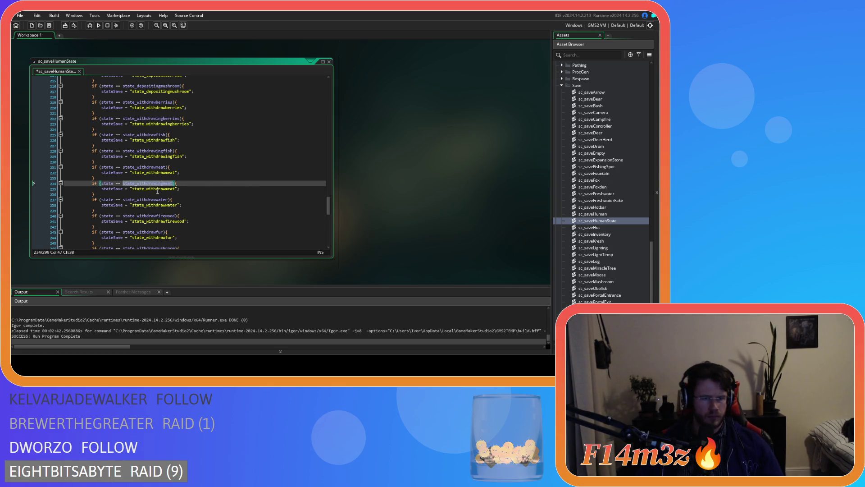
double_click(158, 188)
key(ctrl+v)
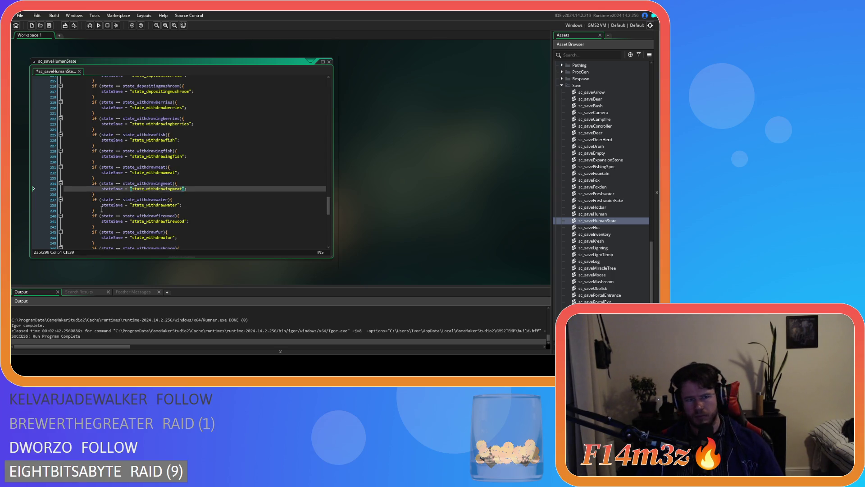
Add a state_withdrawingwater check saving "state_withdrawingwater", then save the script
scroll(102, 209, down, 2)
drag(95, 183, 90, 172)
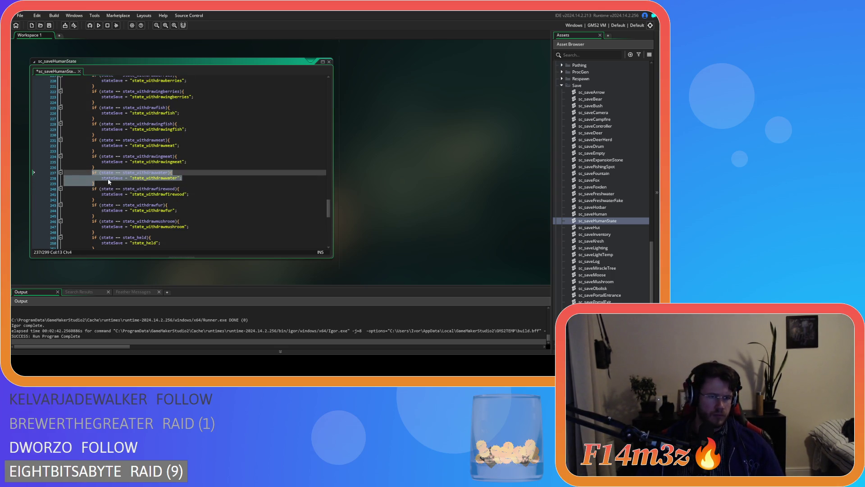
key(ctrl+d)
click(158, 189)
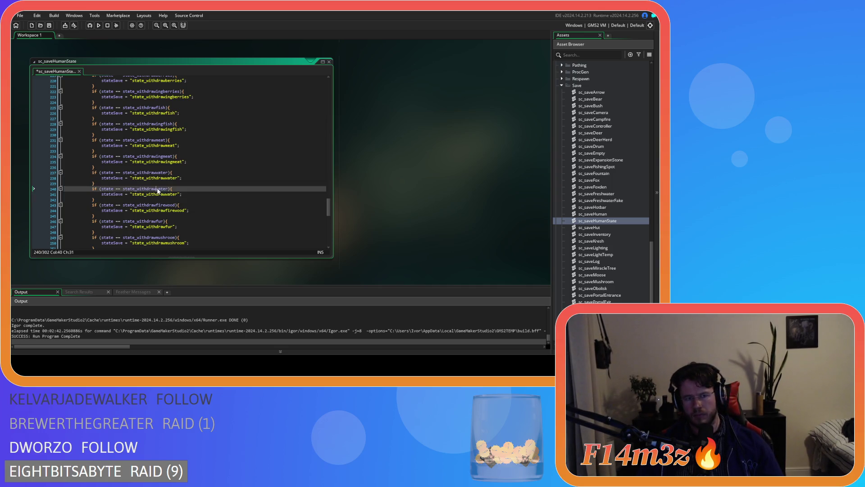
text(ing)
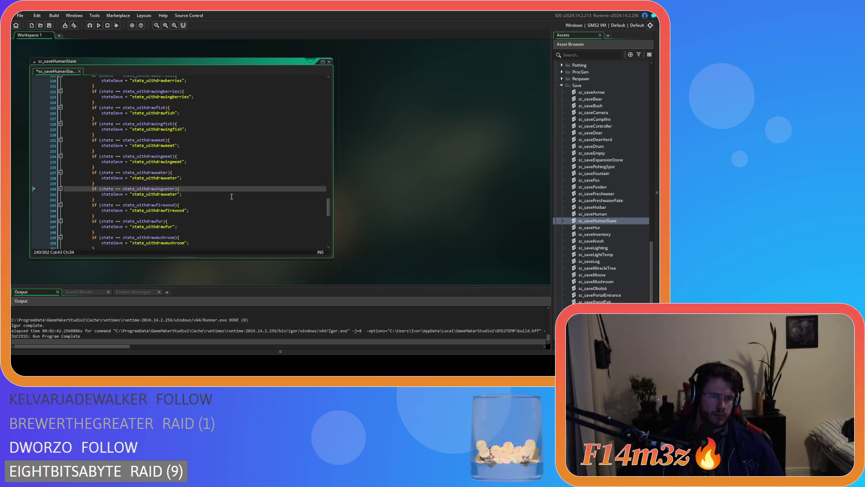
click(163, 194)
text(ing)
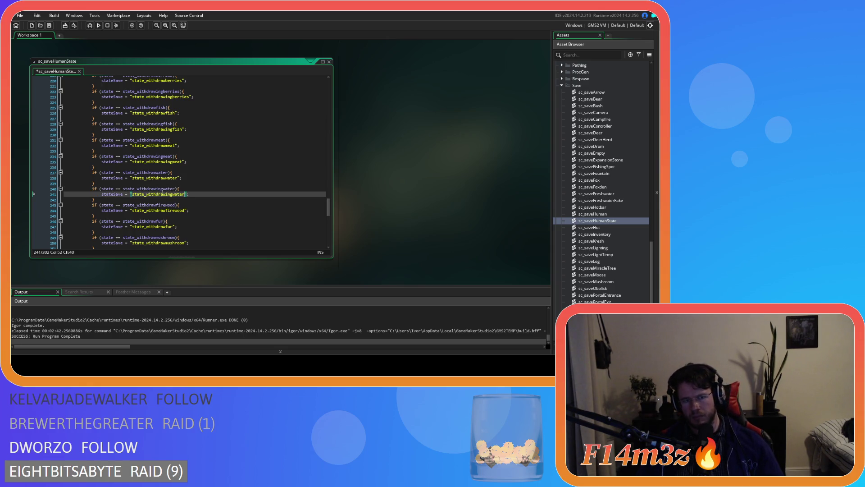
key(ctrl+s)
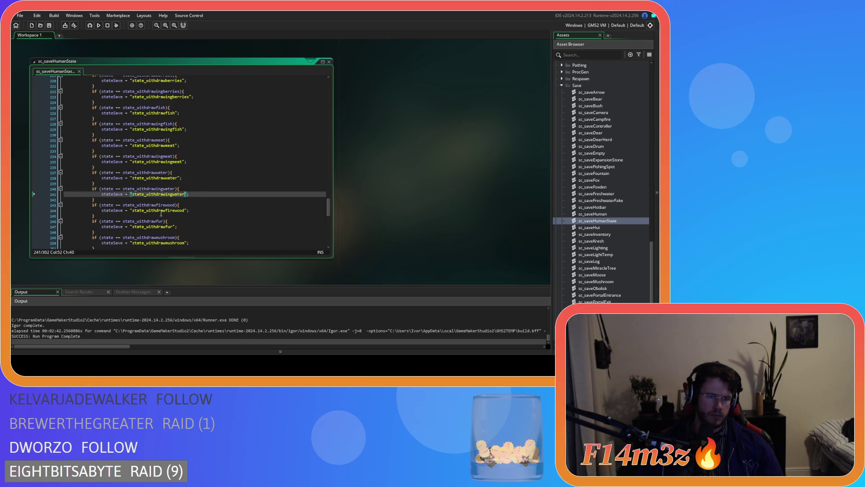
Add a state_withdrawingfirewood check saving "state_withdrawingfirewood" after the withdrawfirewood case
scroll(112, 214, down, 2)
drag(94, 189, 91, 178)
key(ctrl+d)
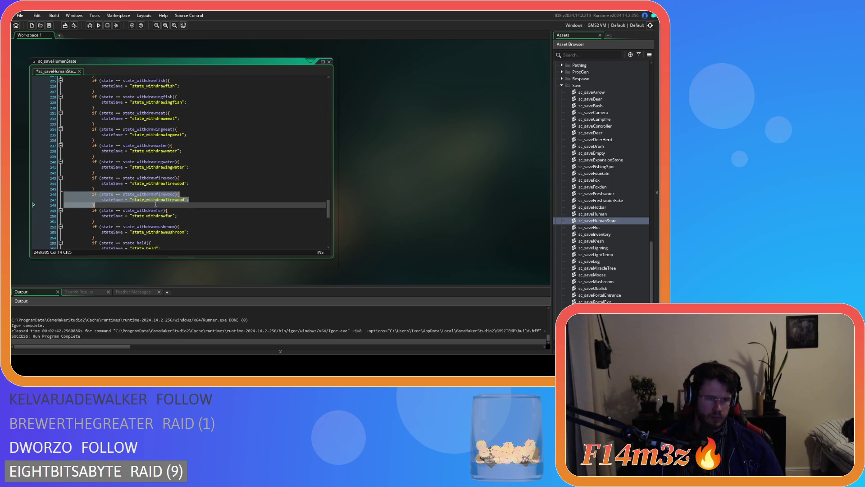
click(156, 194)
text(ing)
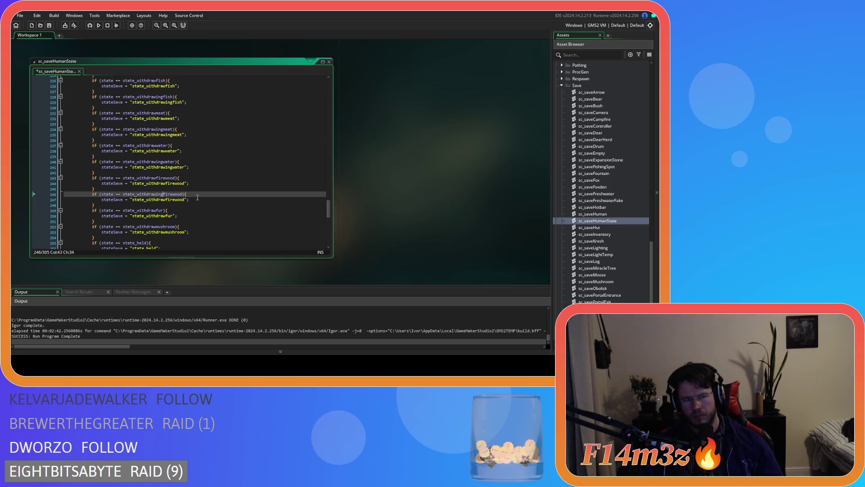
double_click(169, 195)
key(ctrl+c)
double_click(167, 199)
key(ctrl+v)
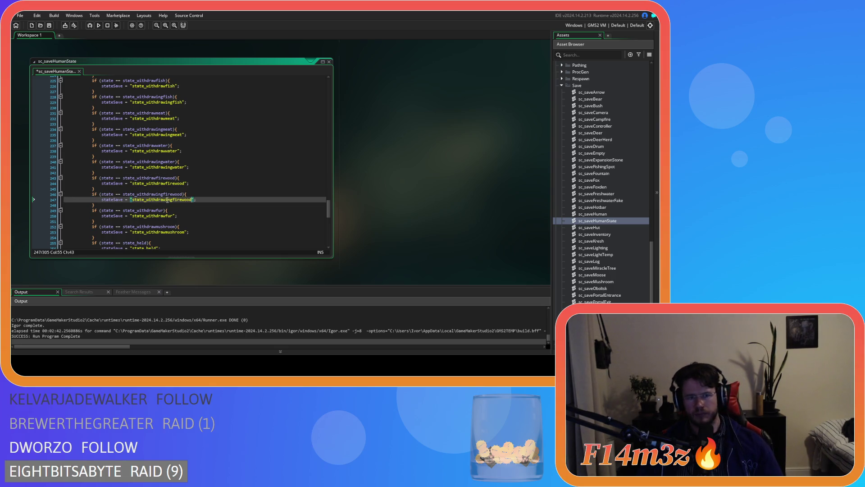
Add a state_withdrawingfur check saving "state_withdrawingfur" after the withdrawfur case
scroll(141, 218, down, 2)
drag(95, 194, 91, 186)
key(ctrl+d)
click(156, 201)
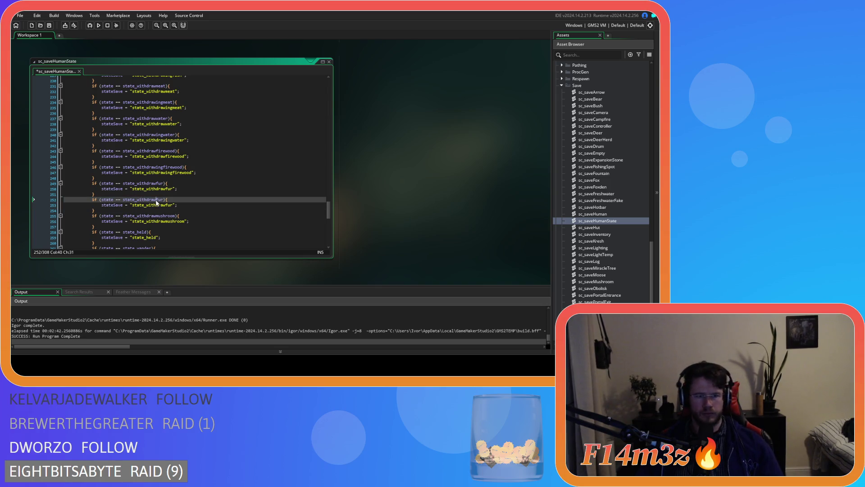
text(ing)
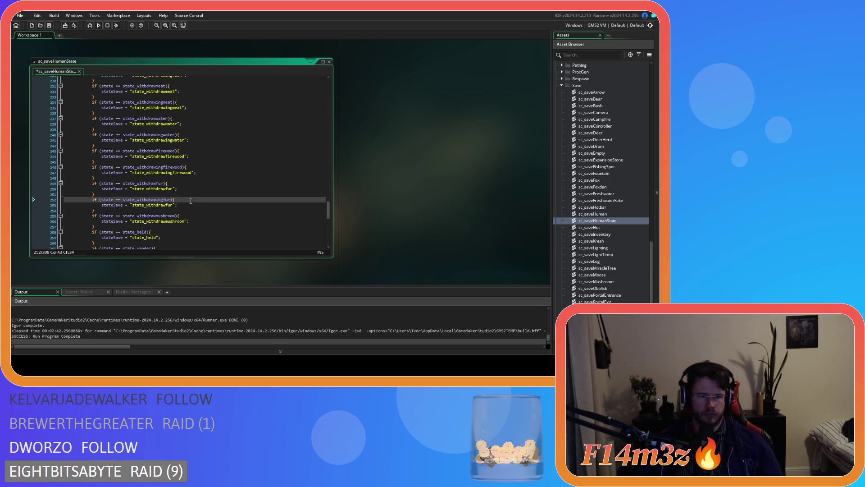
double_click(160, 205)
text(state_withdrawingfur)
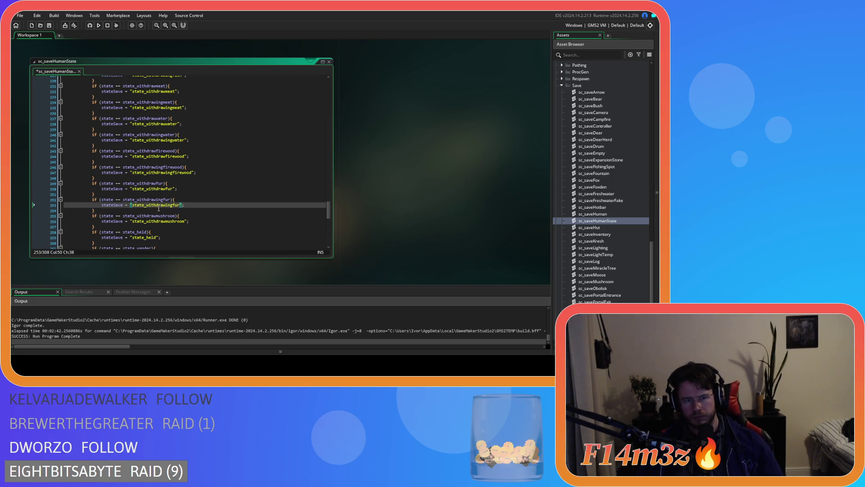
Add a state_withdrawingmushroom check saving "state_withdrawingmushroom", then save the script
drag(104, 228, 92, 215)
key(ctrl+d)
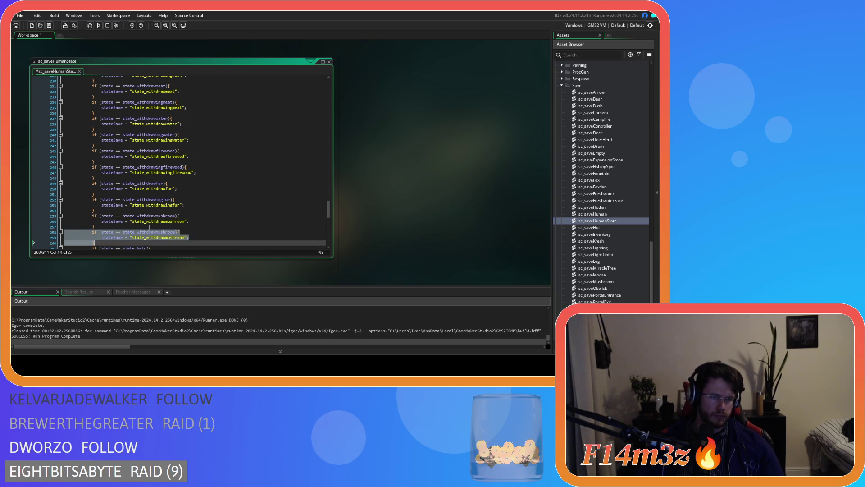
click(159, 220)
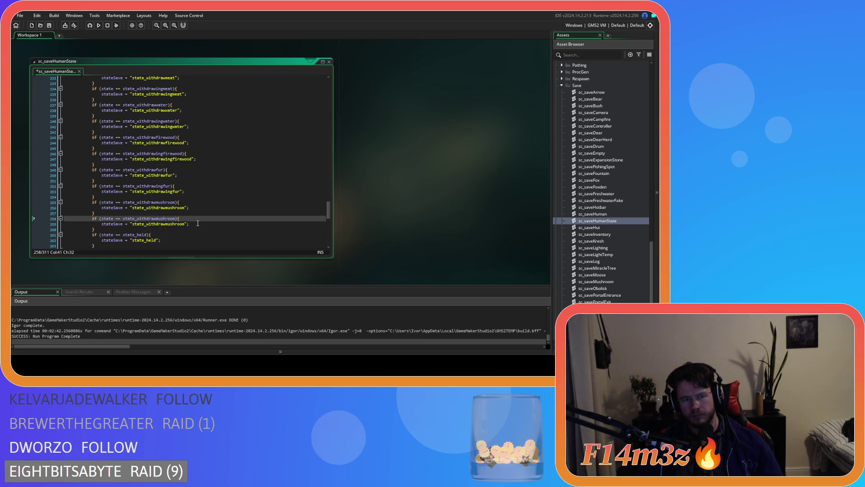
text(ing)
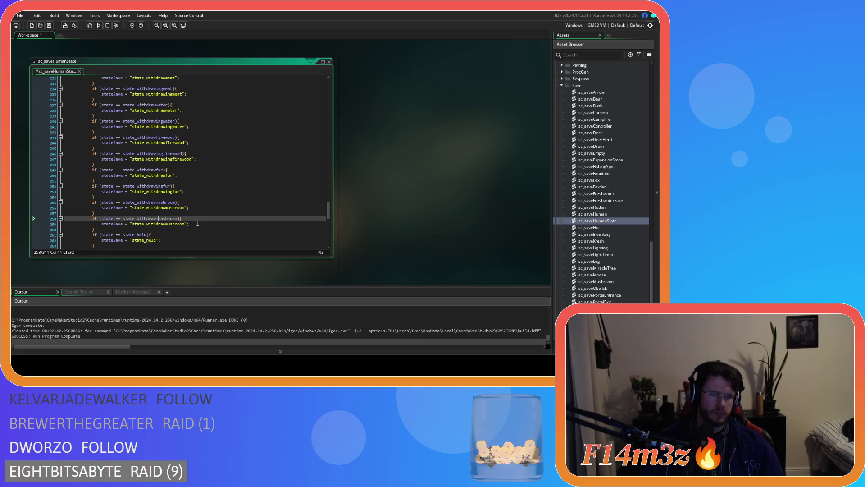
click(168, 219)
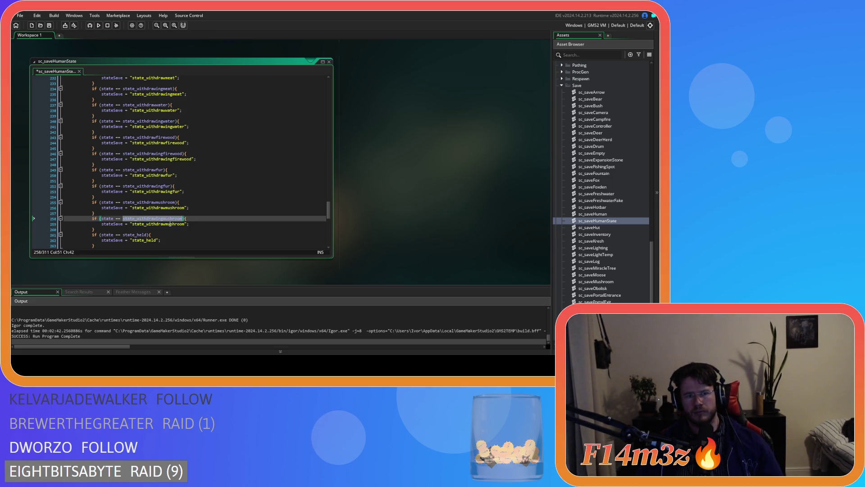
key(Down)
text(ing)
key(ctrl+s)
scroll(210, 228, down, 1)
Close the sc_saveHumanState script window and collapse the Save folder
right_click(424, 193)
click(467, 226)
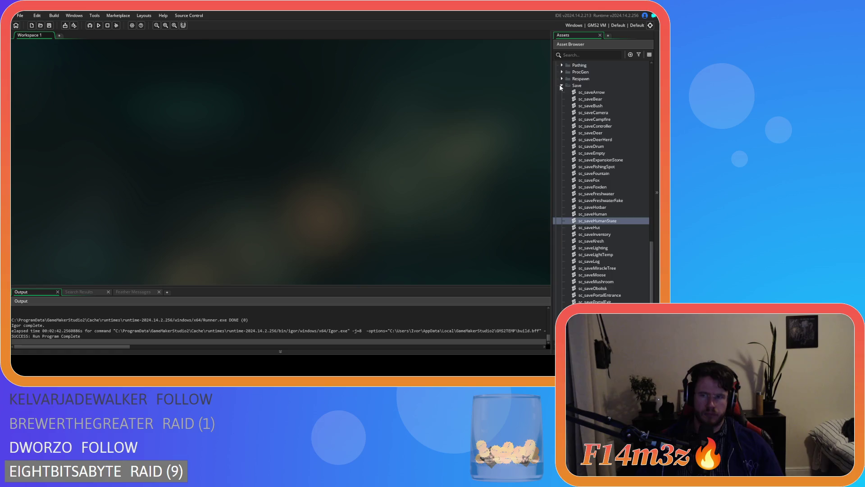
click(562, 86)
Scroll the asset list and select the ob_human object
scroll(564, 114, up, 5)
scroll(563, 158, down, 10)
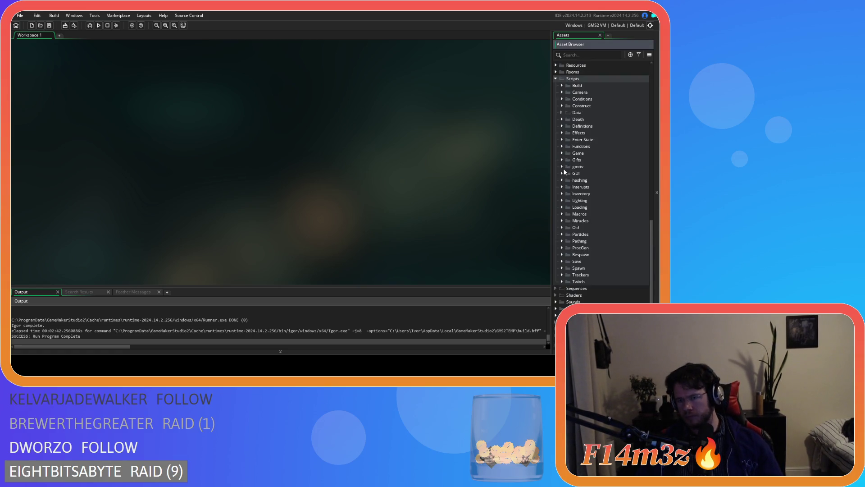
scroll(566, 153, up, 3)
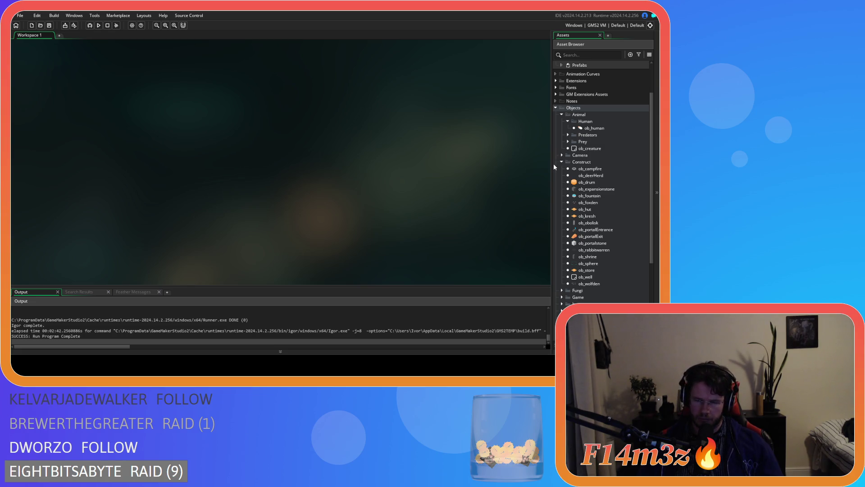
click(591, 128)
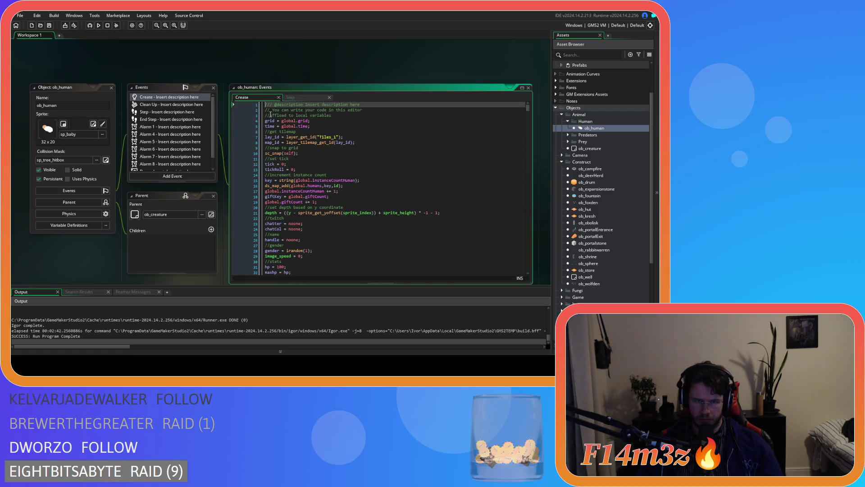
Search ob_human's Create code for 'state_drum' and select its target.users check block
key(ctrl+f)
text(state_drum)
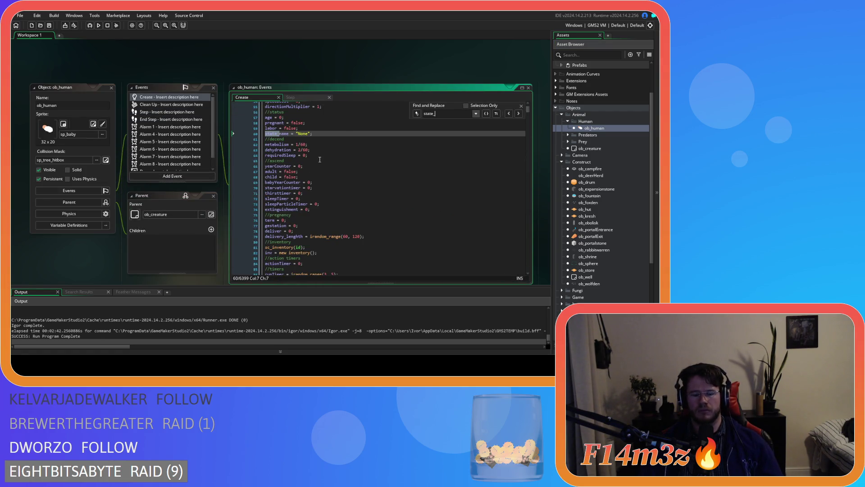
scroll(365, 226, down, 3)
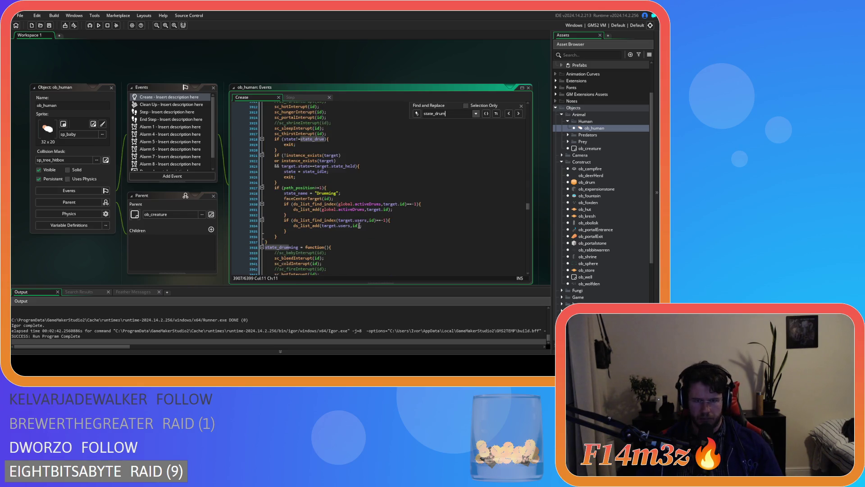
mouse_move(288, 232)
mouse_down()
mouse_move(316, 226)
mouse_move(284, 220)
mouse_up()
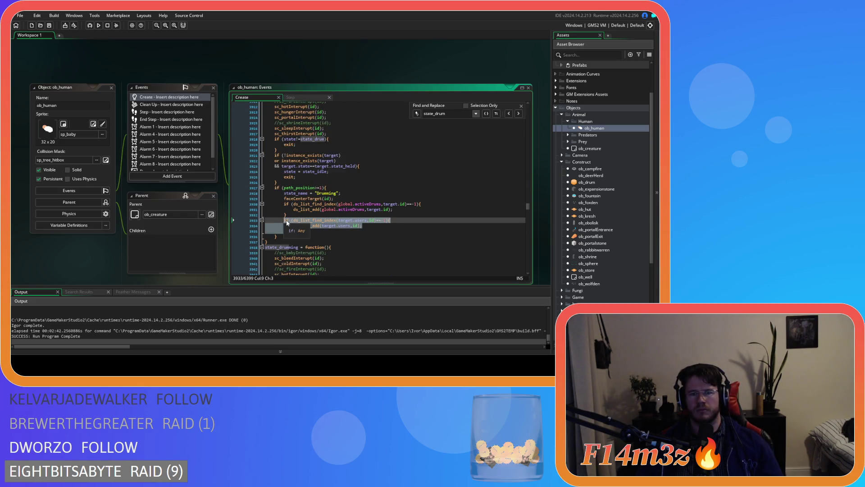
click(350, 231)
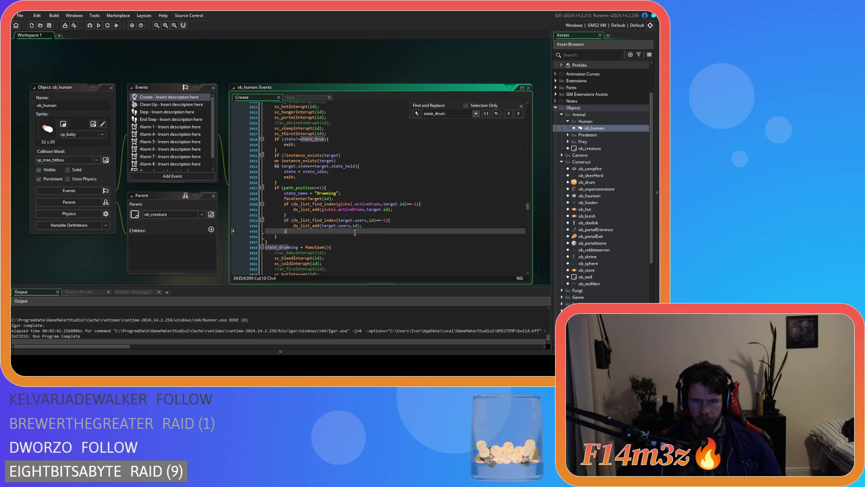
scroll(355, 232, up, 1)
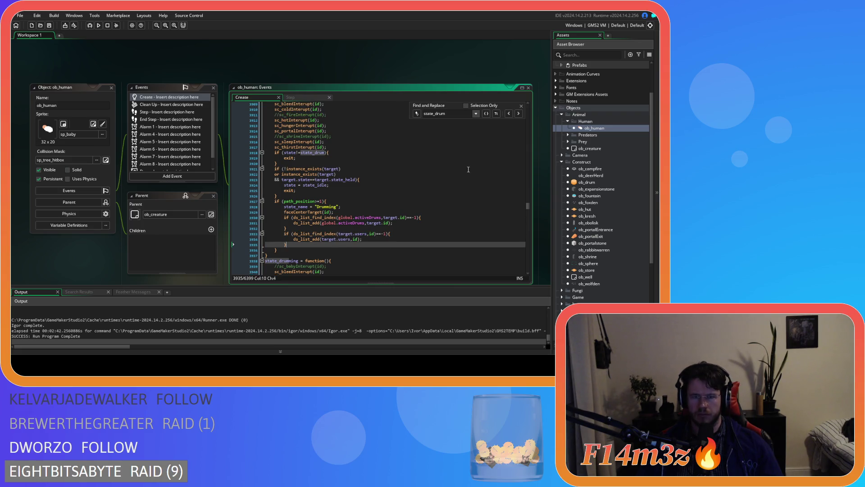
Search for 'state_deposit' and paste the target.users check above inside = true in state_depositmeat
click(522, 106)
click(417, 179)
key(ctrl+f)
text(state_)
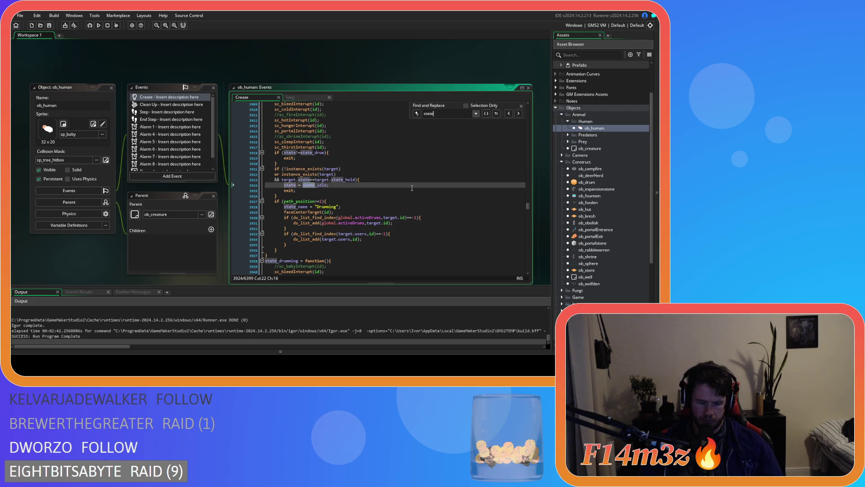
text(deposit)
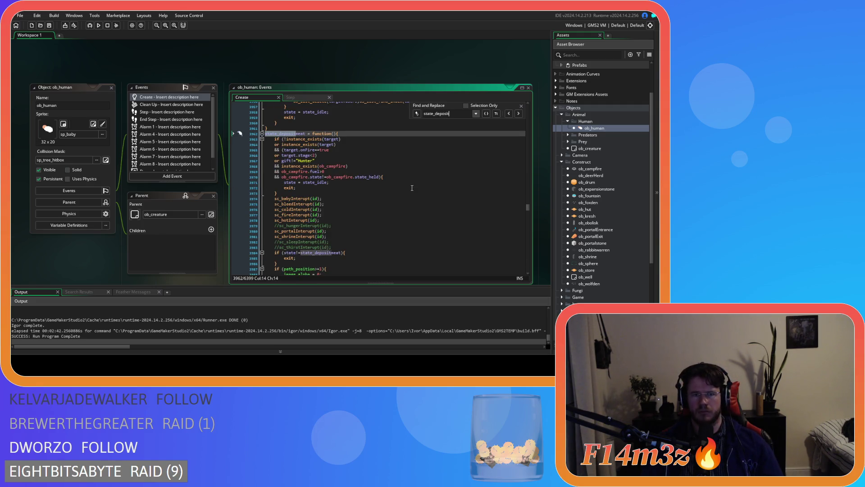
scroll(405, 194, down, 2)
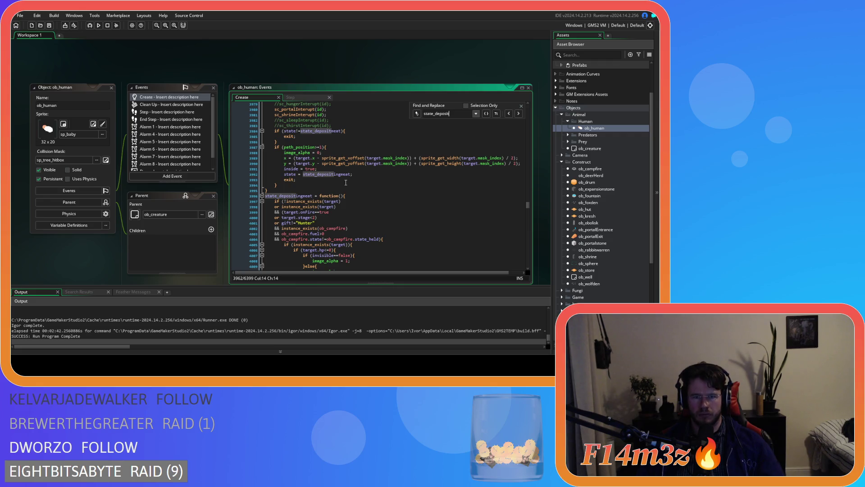
click(284, 169)
key(ctrl+v)
key(Return)
text(})
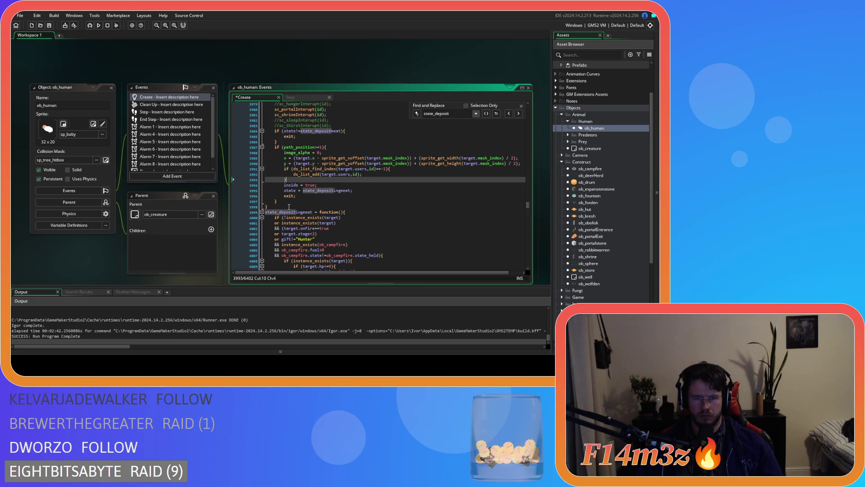
Paste the same target.users check into state_depositfish and save the code
scroll(301, 206, down, 4)
scroll(383, 195, up, 3)
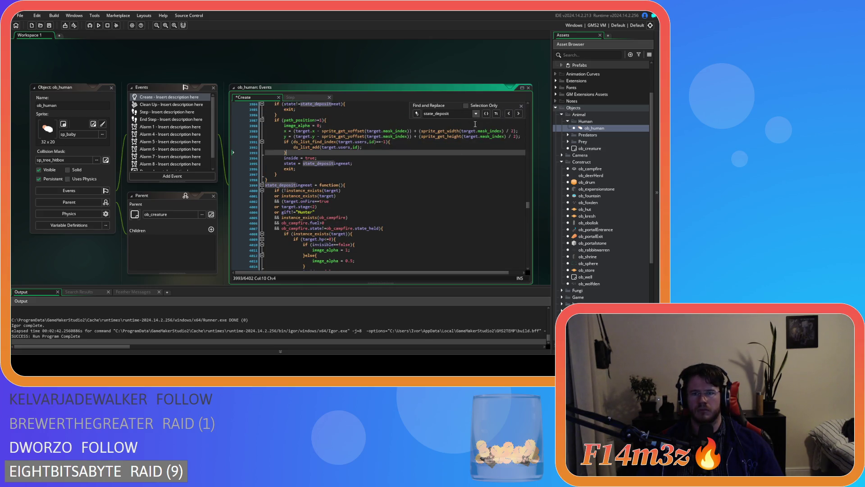
scroll(410, 179, down, 20)
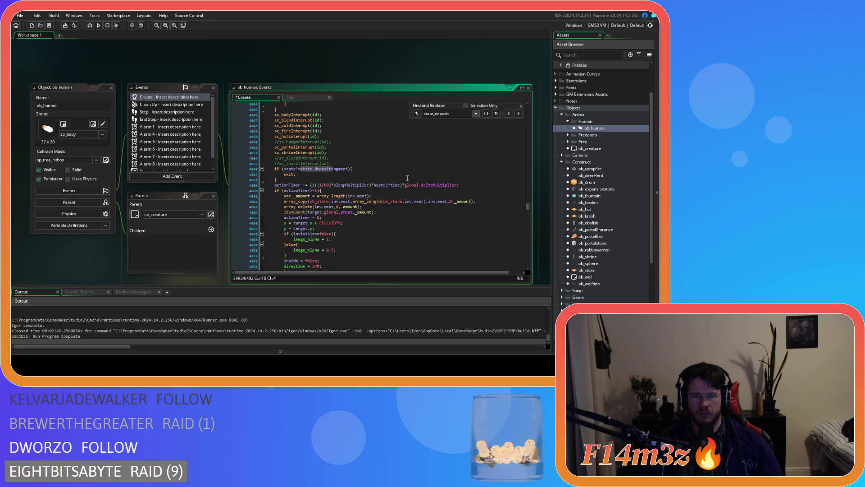
scroll(406, 178, down, 7)
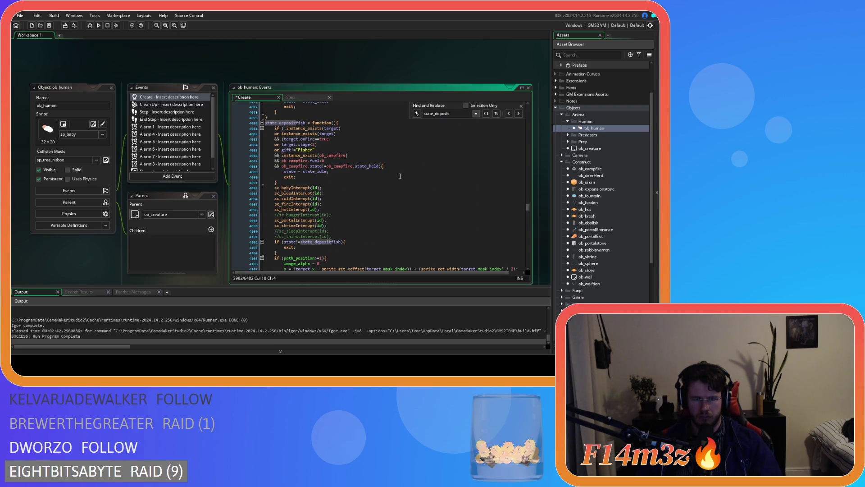
scroll(391, 177, down, 5)
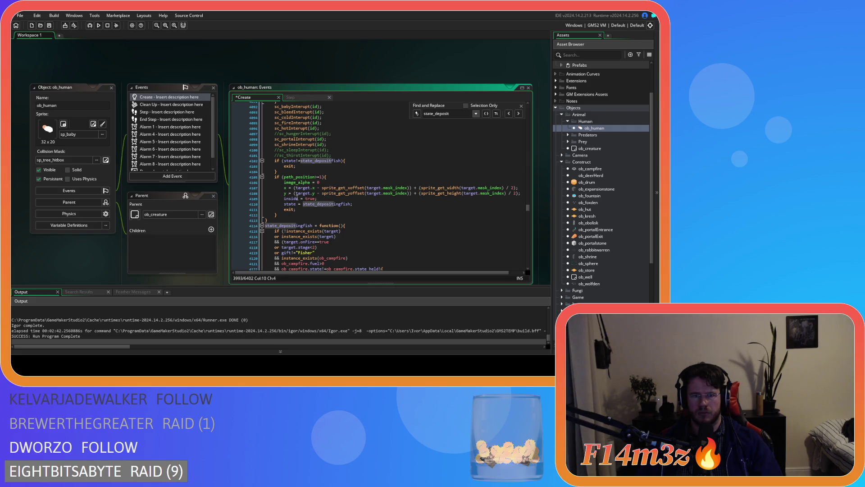
click(281, 198)
key(ctrl+v)
key(ctrl+s)
scroll(318, 192, down, 20)
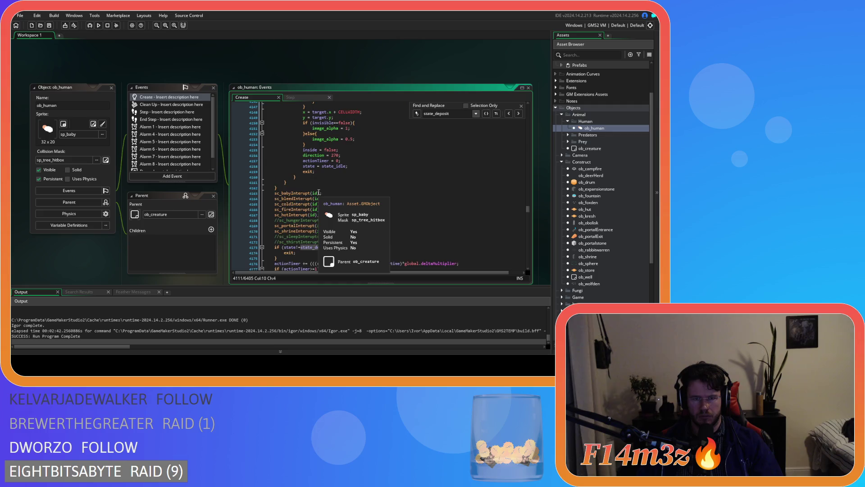
Paste the target.users check above inside = true in state_depositberries and state_depositwater
scroll(319, 191, down, 18)
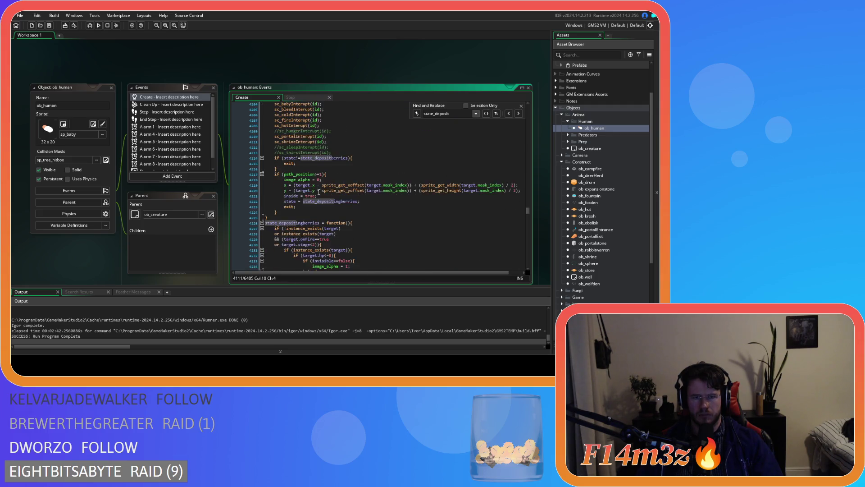
click(284, 183)
key(ctrl+v)
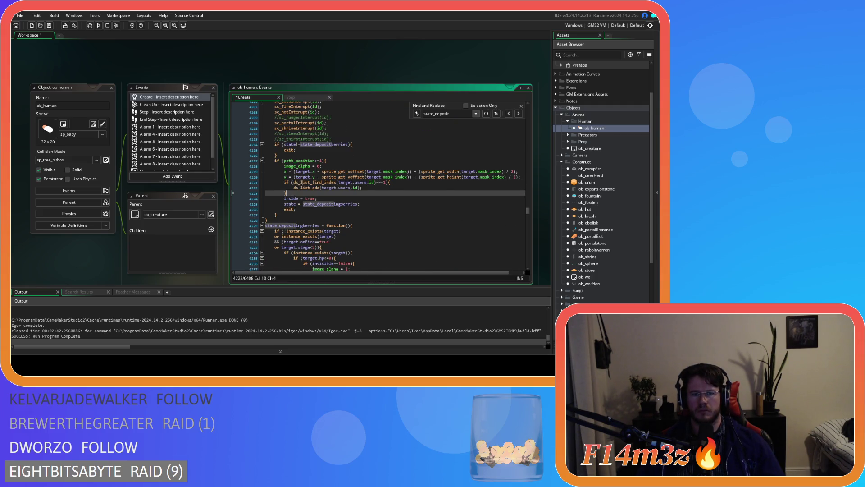
scroll(301, 186, down, 4)
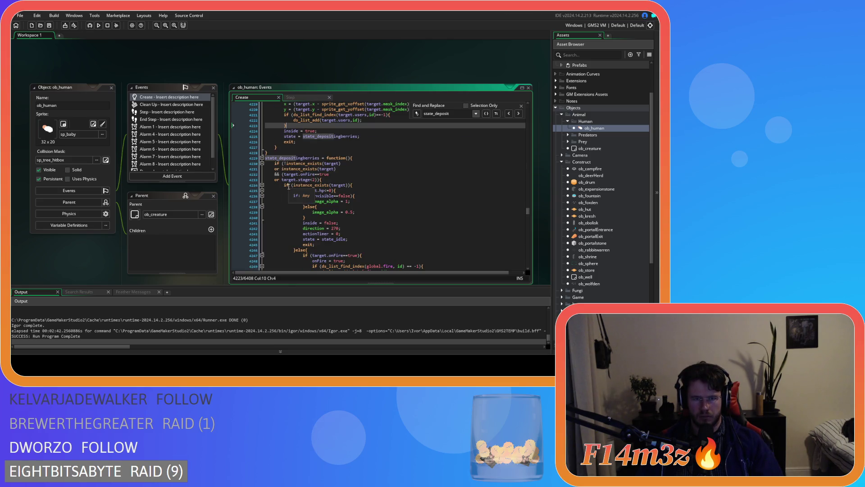
scroll(288, 186, down, 20)
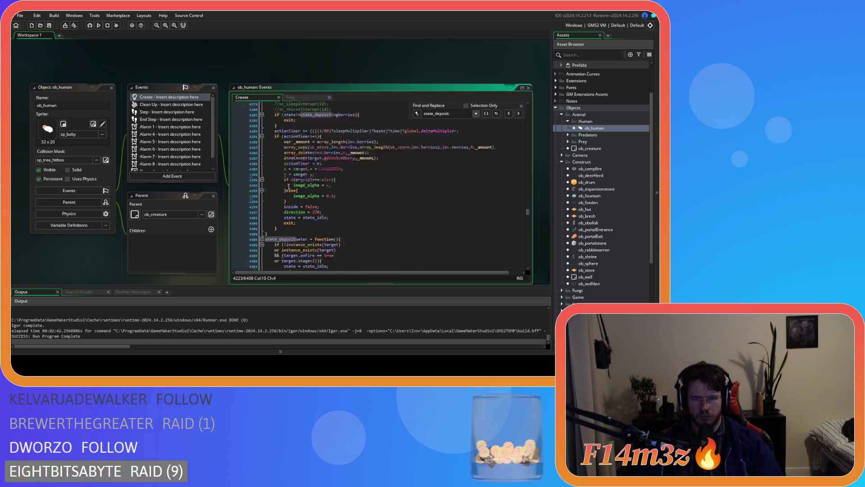
scroll(289, 186, down, 9)
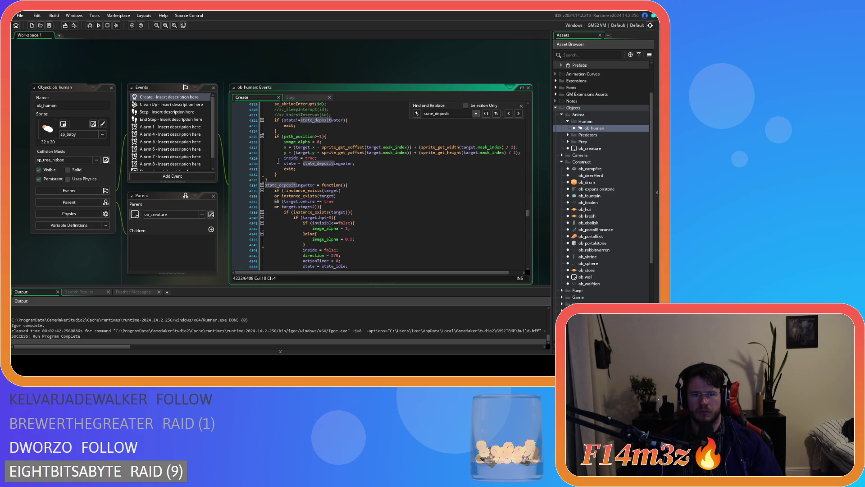
click(279, 158)
key(ctrl+v)
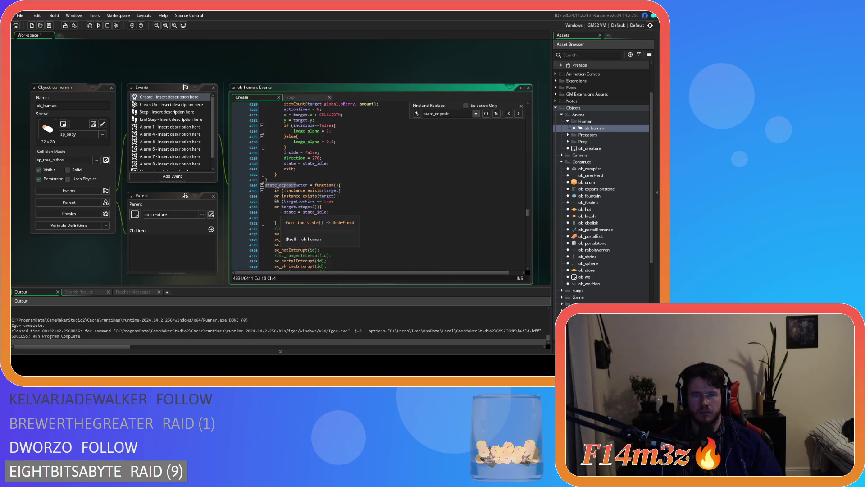
Scroll through ob_human's deposit functions to review the added users checks
scroll(281, 210, up, 4)
scroll(281, 210, down, 3)
scroll(281, 210, down, 1)
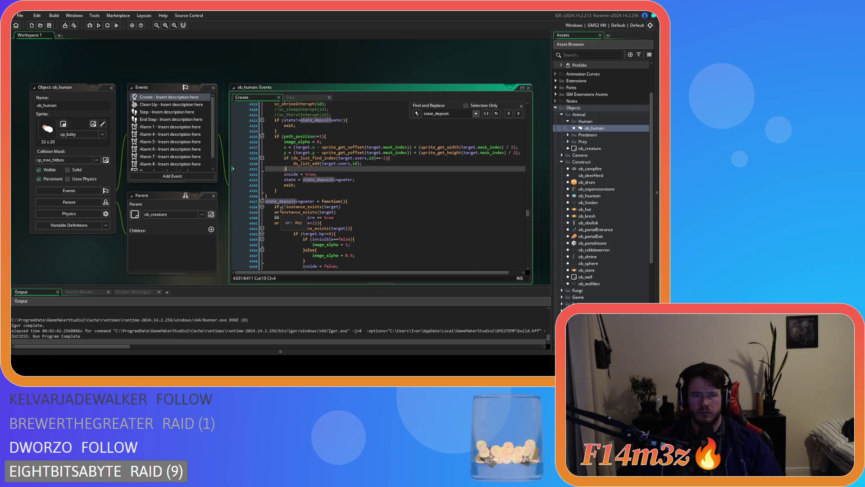
scroll(281, 209, down, 15)
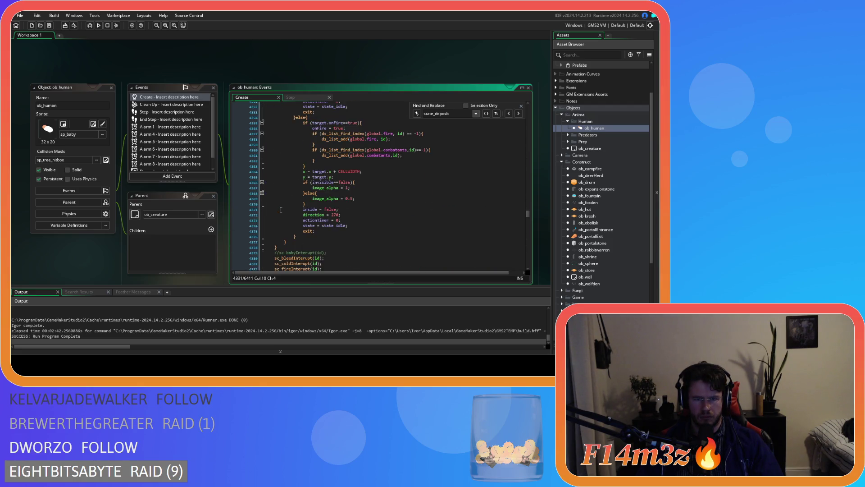
scroll(282, 209, down, 6)
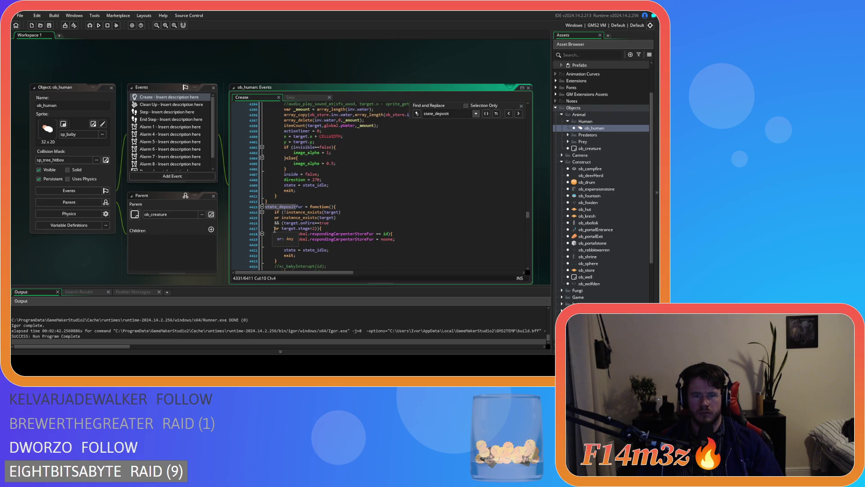
scroll(274, 229, down, 2)
scroll(279, 226, up, 13)
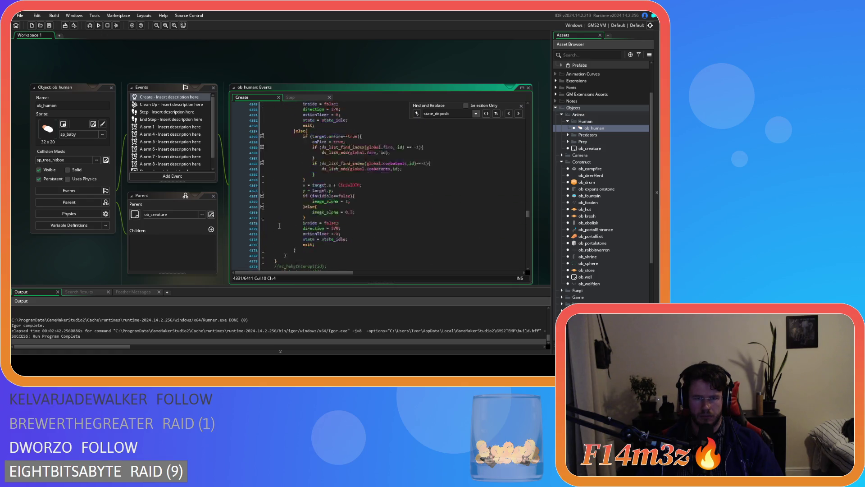
scroll(279, 225, up, 8)
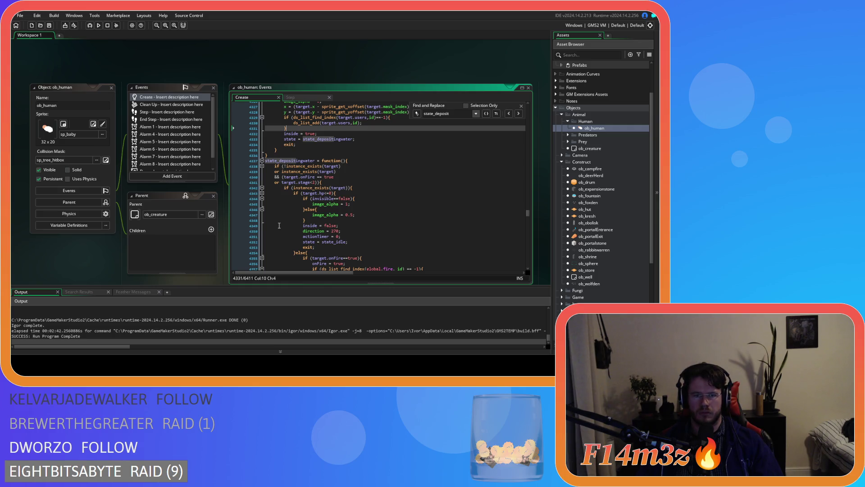
scroll(279, 225, down, 16)
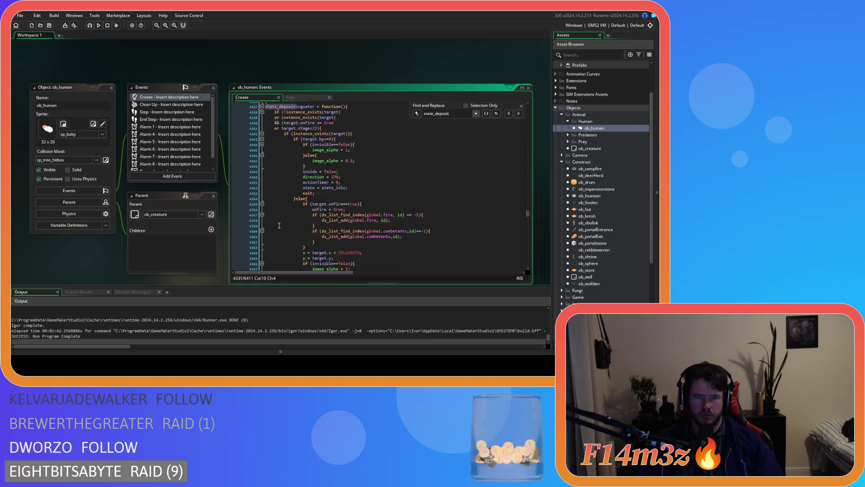
scroll(279, 226, down, 7)
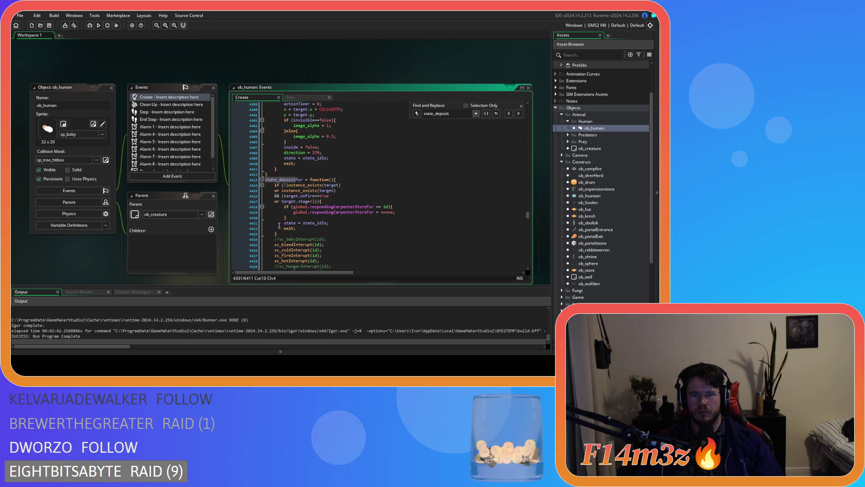
Paste the target.users check above inside = true in the fur and firewood deposit functions
scroll(279, 225, down, 8)
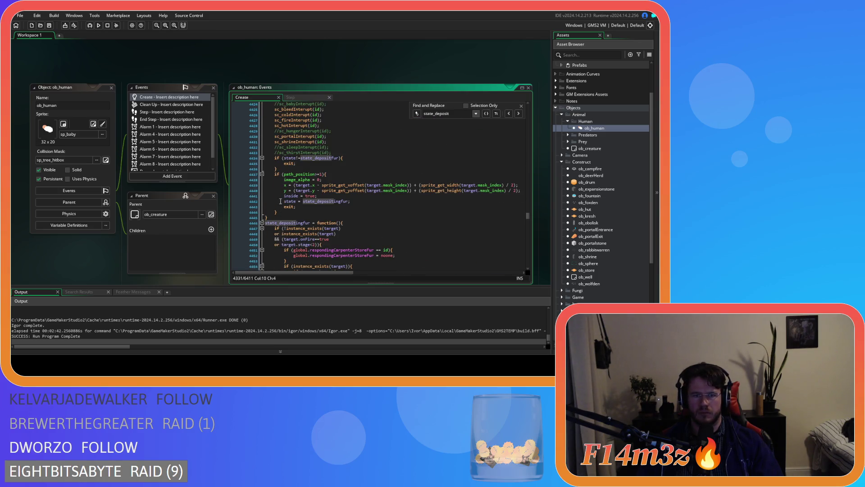
click(280, 196)
key(ctrl+v)
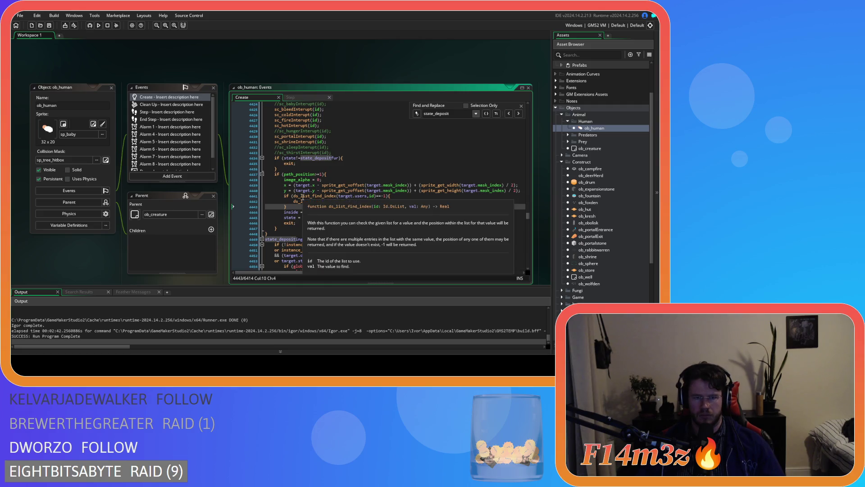
scroll(303, 197, down, 20)
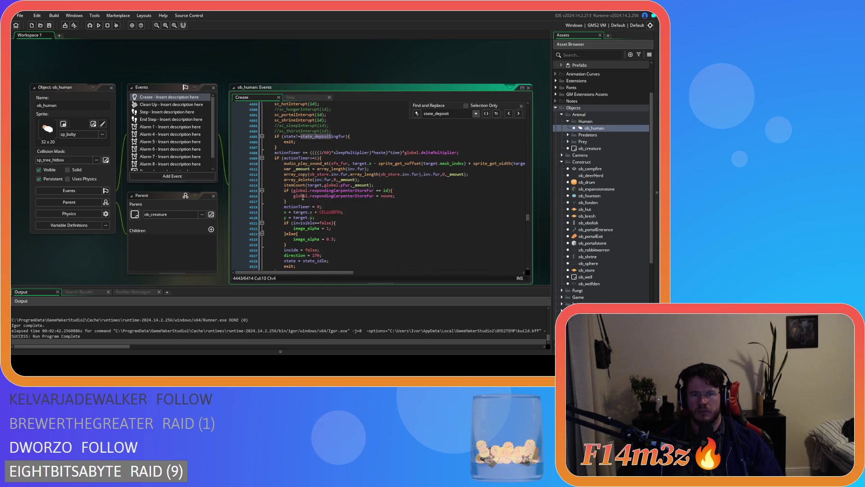
scroll(303, 197, down, 5)
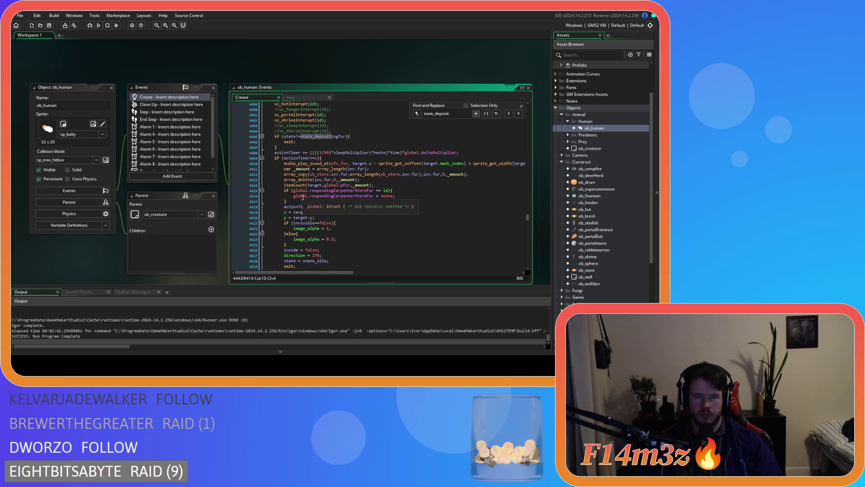
scroll(281, 209, down, 7)
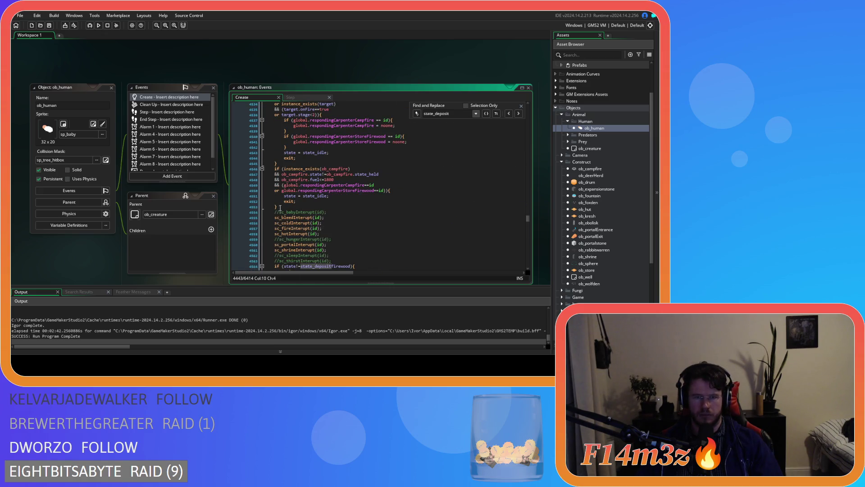
scroll(278, 192, down, 7)
click(291, 183)
key(Return)
text(if (ds_list_find_index(target.users,id)==-1){ 			ds_list_add(target.users,id); 		})
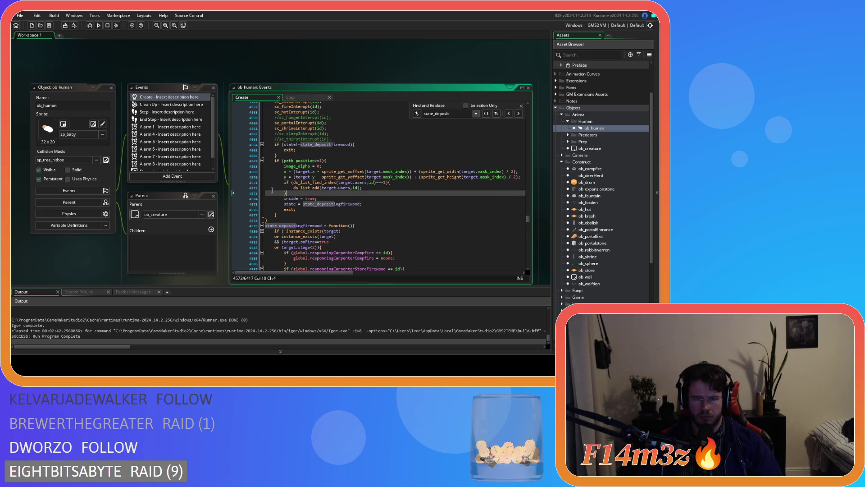
Paste the target.users check into the lumber deposit function
scroll(272, 190, down, 3)
scroll(272, 190, down, 2)
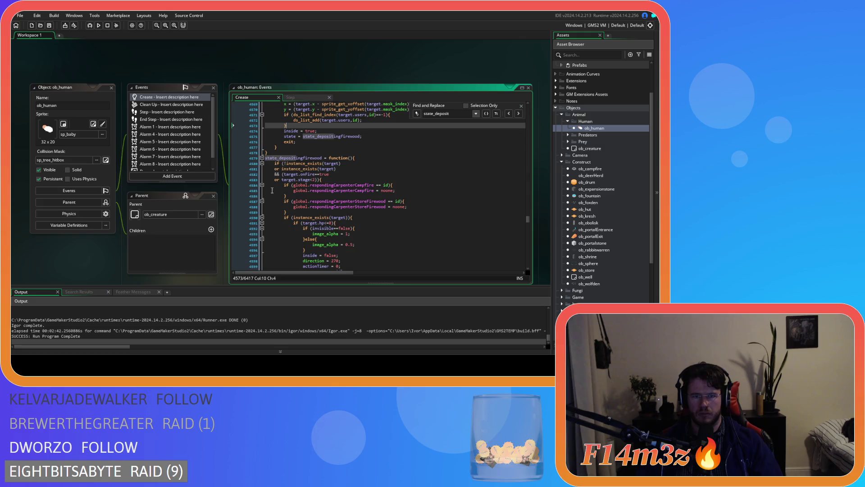
scroll(272, 190, down, 1)
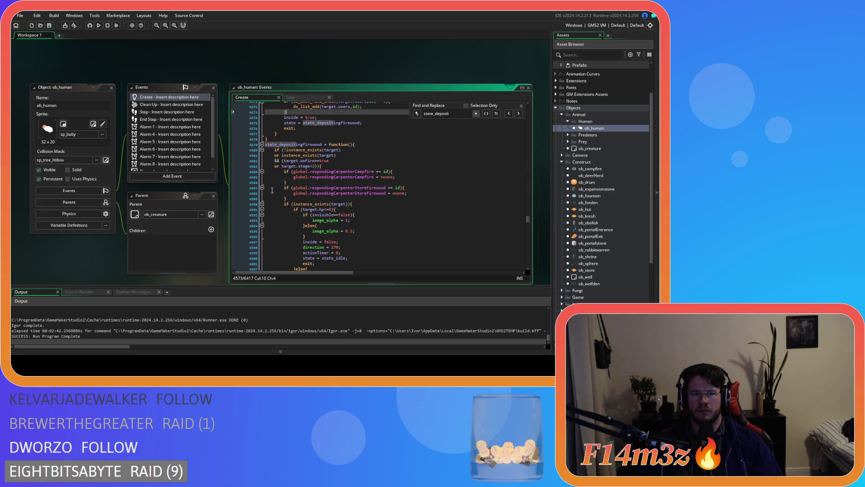
scroll(272, 190, down, 20)
scroll(272, 190, down, 15)
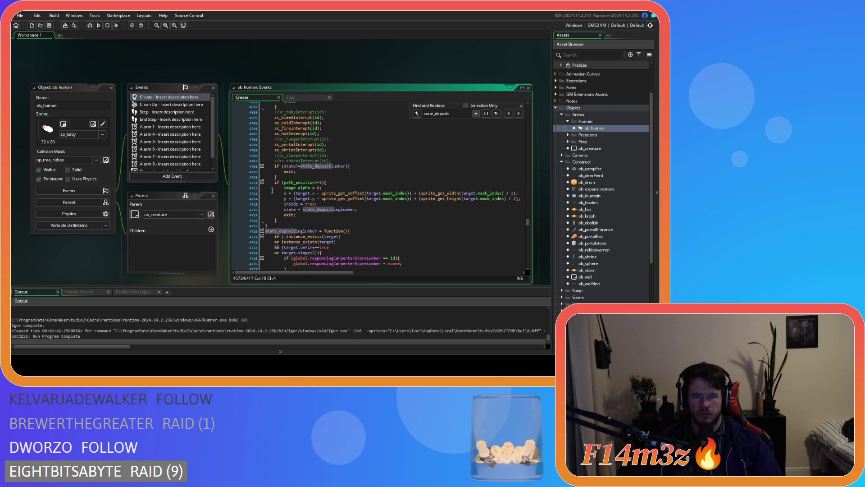
click(279, 200)
key(ctrl+v)
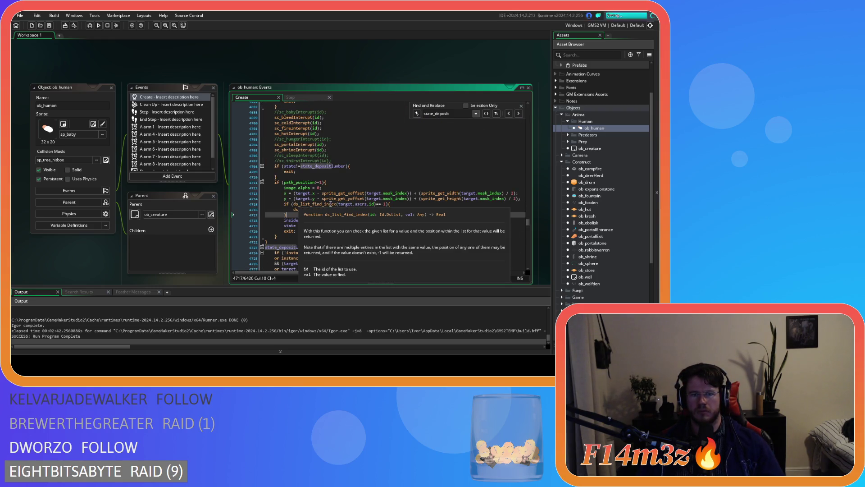
Paste the target.users check into the mushroom deposit function, undoing a stray blank line
scroll(266, 204, down, 6)
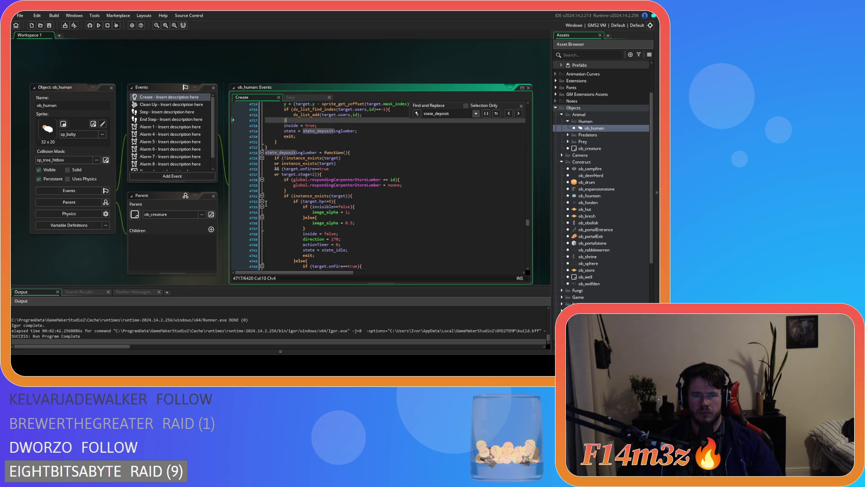
scroll(266, 204, down, 20)
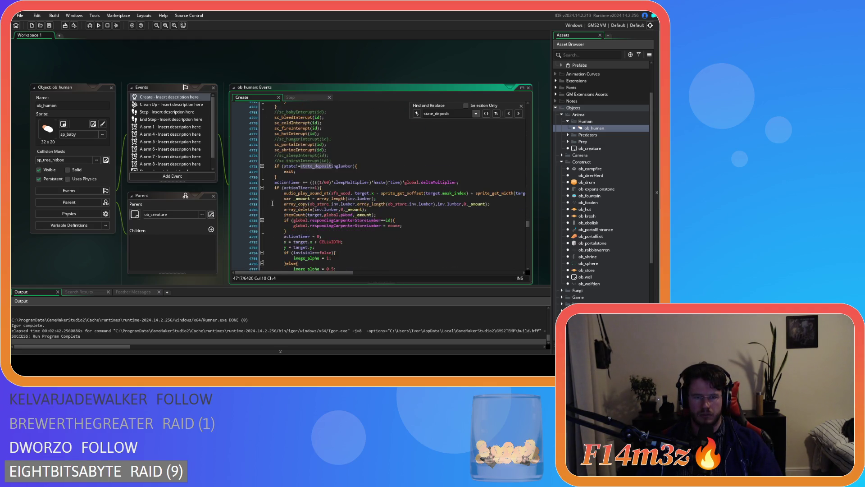
scroll(272, 204, down, 6)
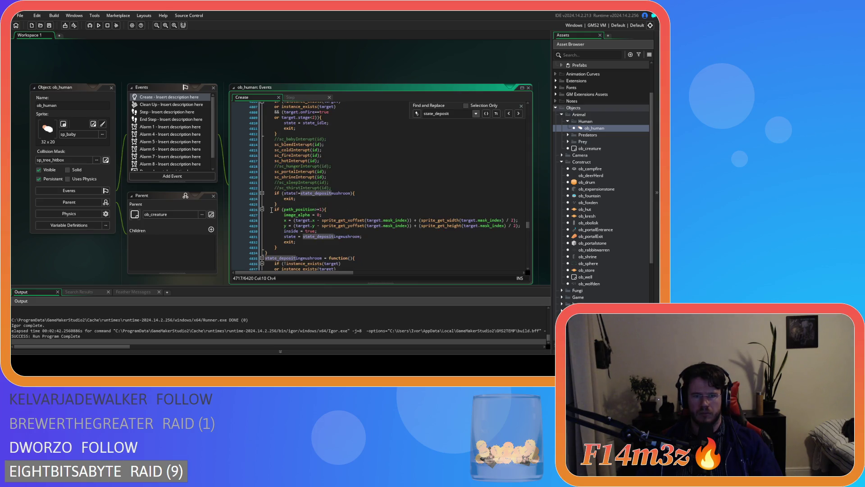
click(274, 204)
key(Return)
key(ctrl+z)
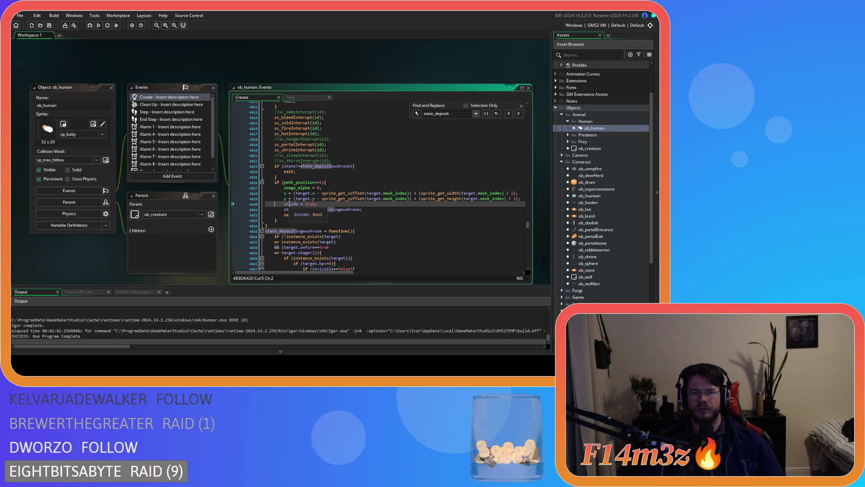
key(ctrl+v)
key(Return)
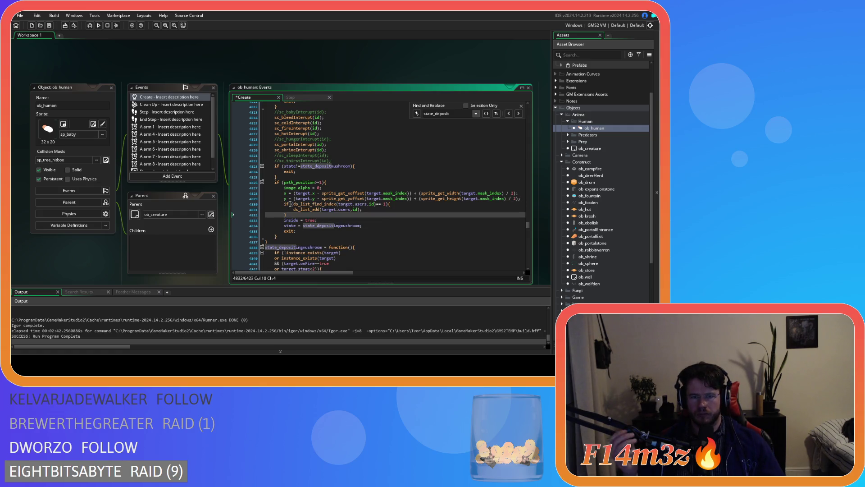
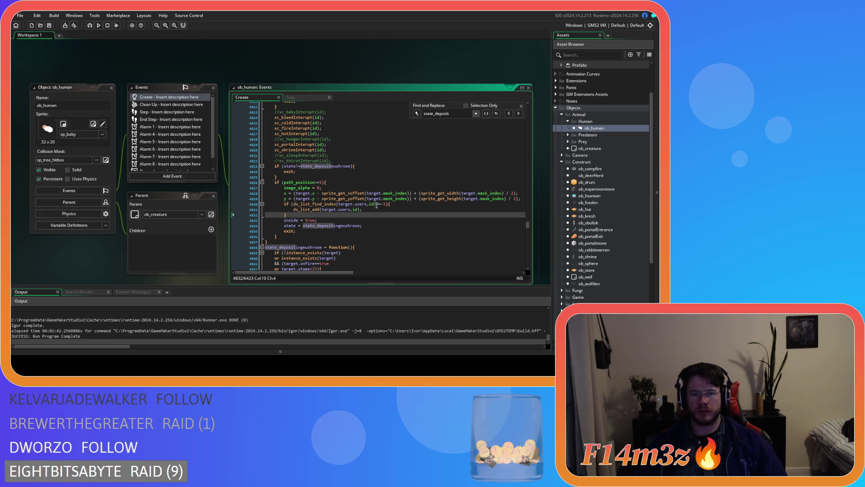
Paste the users-list check above inside = true in the berries withdrawing state and save
scroll(377, 205, up, 10)
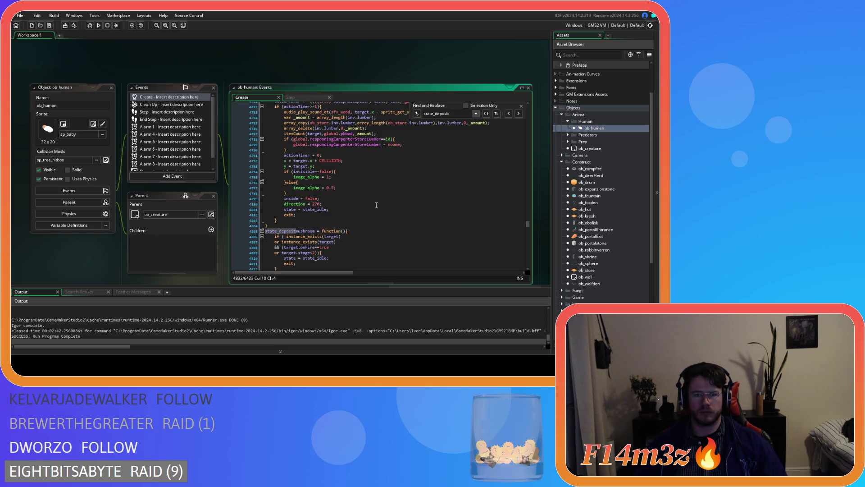
scroll(377, 205, down, 9)
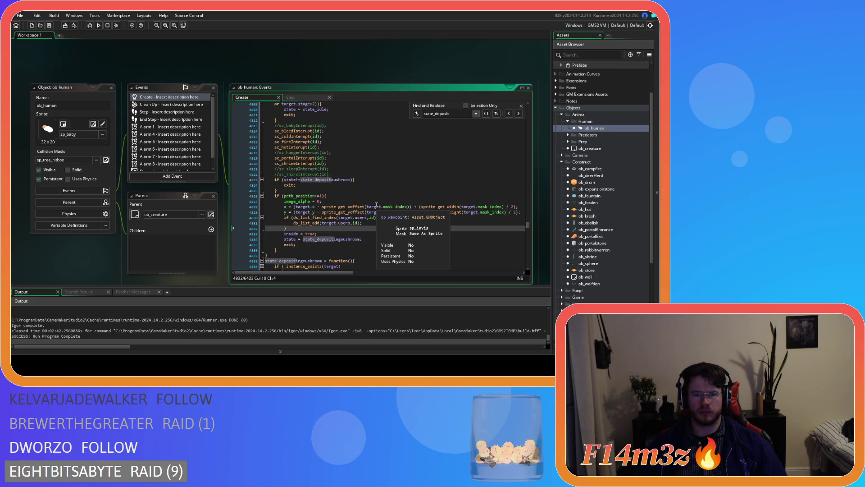
scroll(354, 212, down, 20)
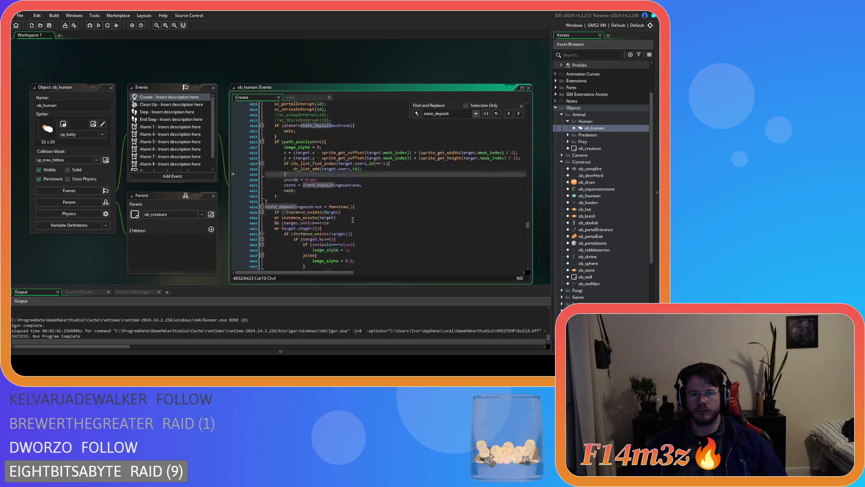
scroll(354, 212, down, 16)
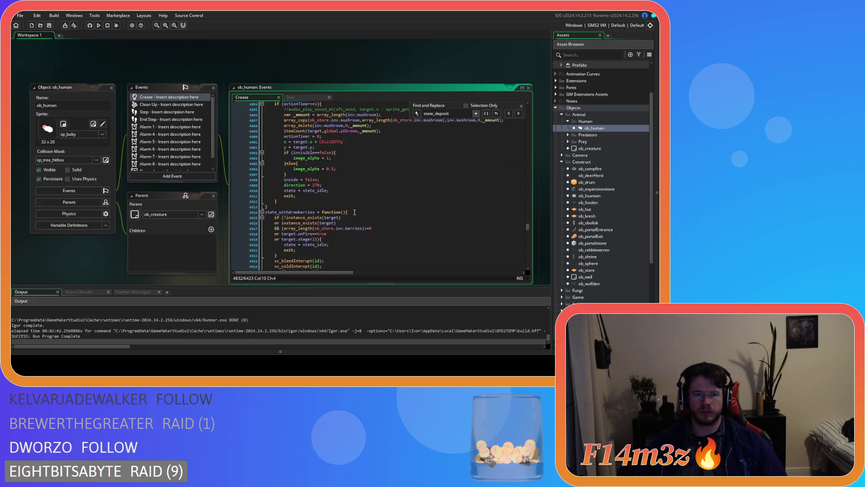
click(286, 213)
key(Return)
key(Up)
key(ctrl+v)
key(ctrl+s)
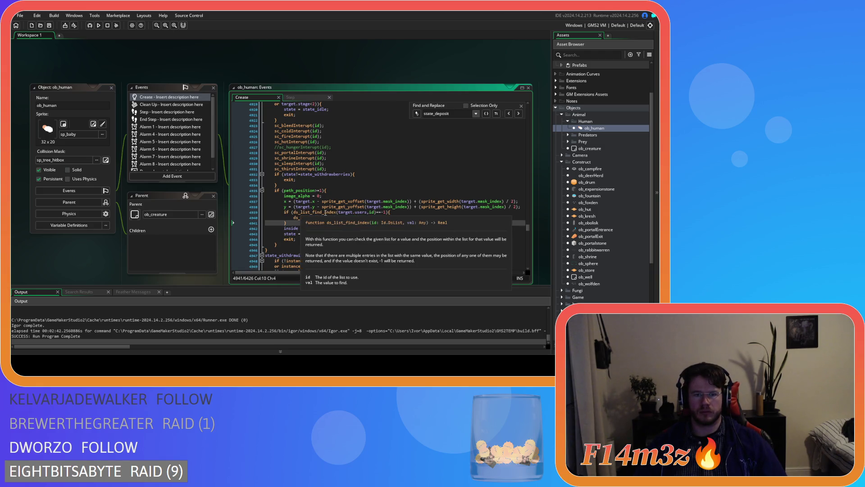
Add the users-list check above inside = true in the fish withdrawing state
scroll(298, 190, up, 5)
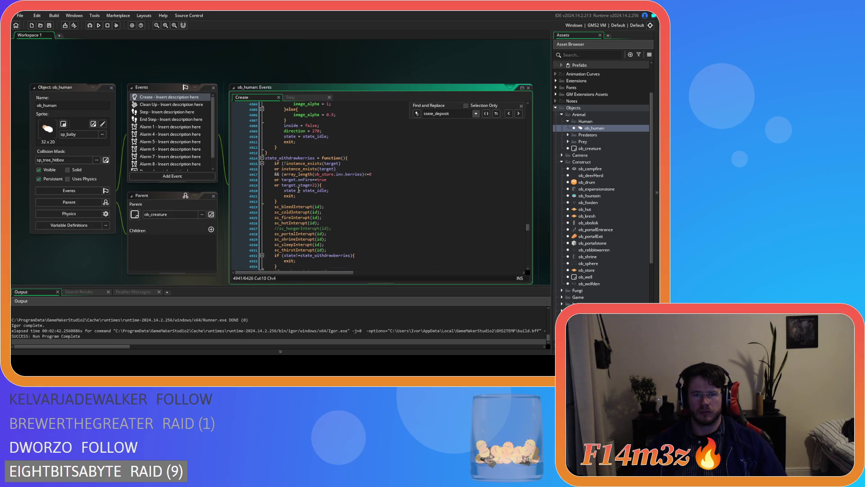
scroll(298, 190, down, 20)
scroll(298, 190, down, 7)
scroll(284, 219, down, 11)
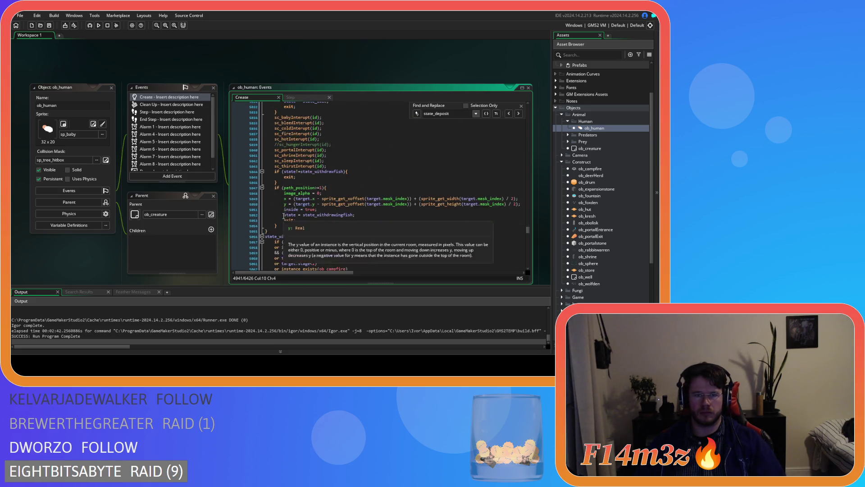
click(282, 170)
key(Return)
key(Return)
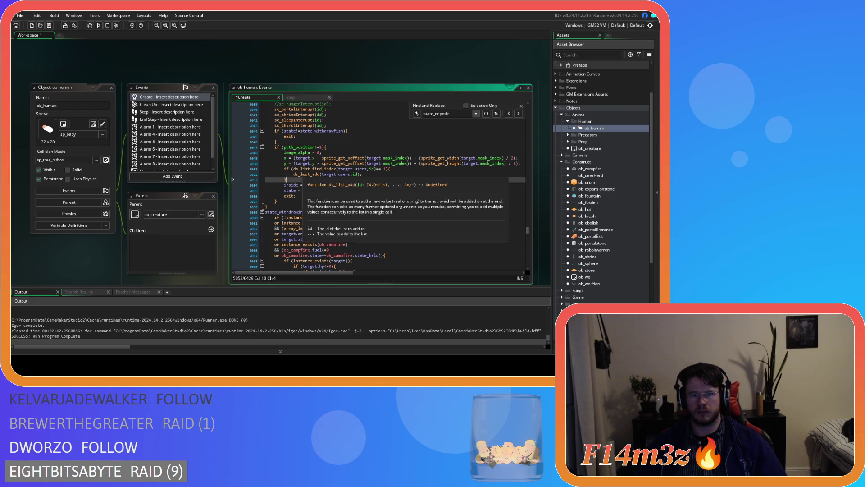
Paste the users-list check into the meat withdrawing state and save the code
scroll(318, 192, down, 9)
scroll(317, 190, down, 20)
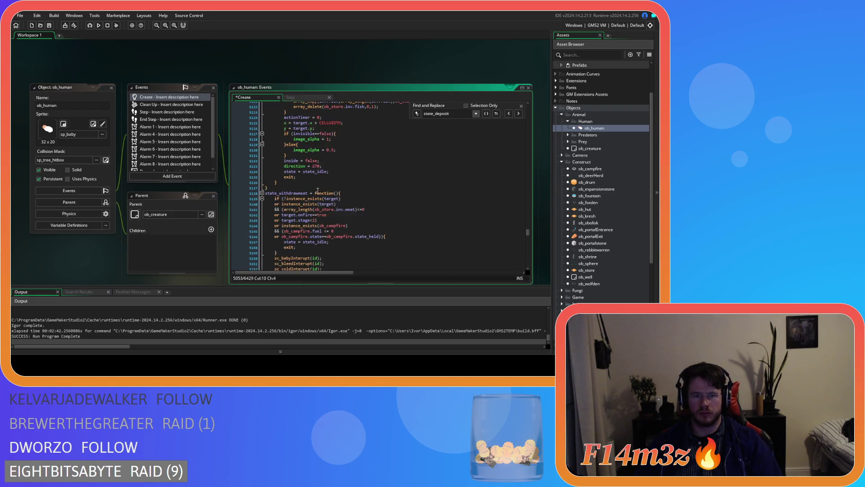
click(284, 201)
key(ctrl+v)
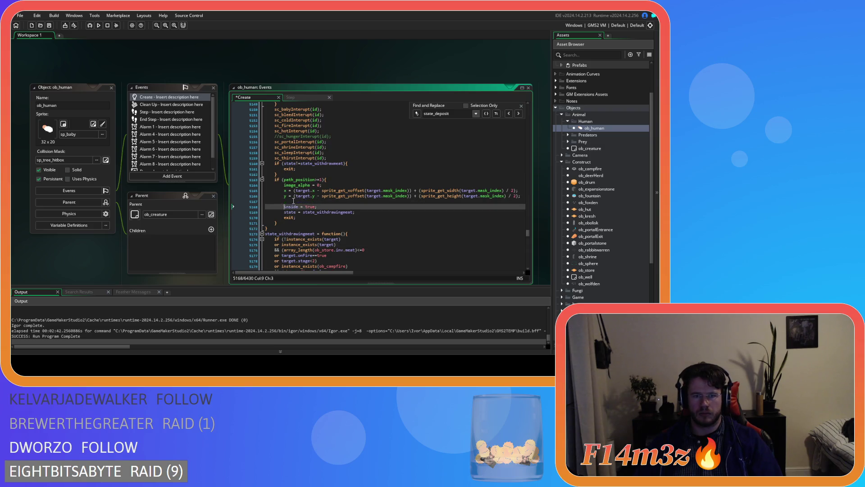
key(ctrl+s)
Paste the users-list check above inside = true in the water withdrawing state
scroll(320, 191, down, 20)
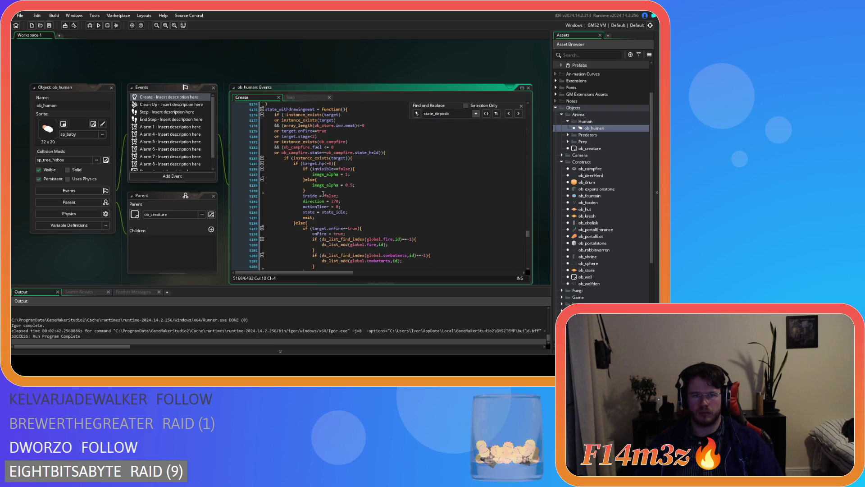
scroll(320, 191, down, 18)
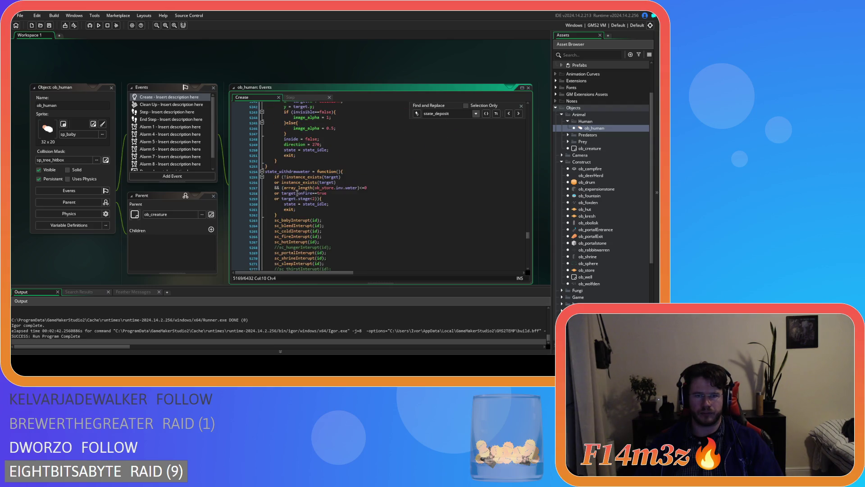
click(285, 190)
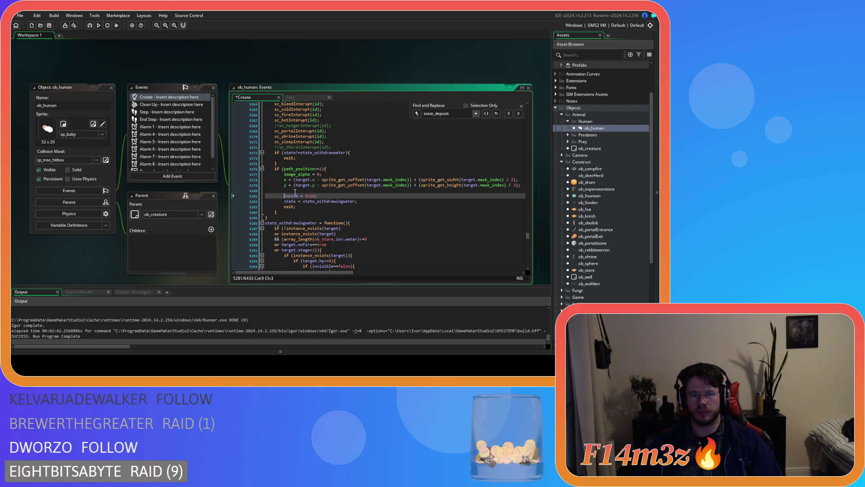
key(ctrl+v)
scroll(295, 193, down, 4)
scroll(296, 193, down, 20)
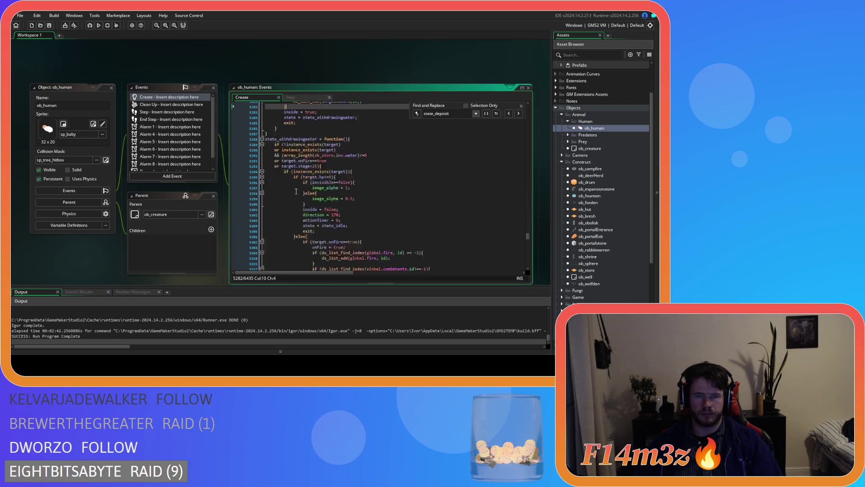
scroll(293, 187, down, 14)
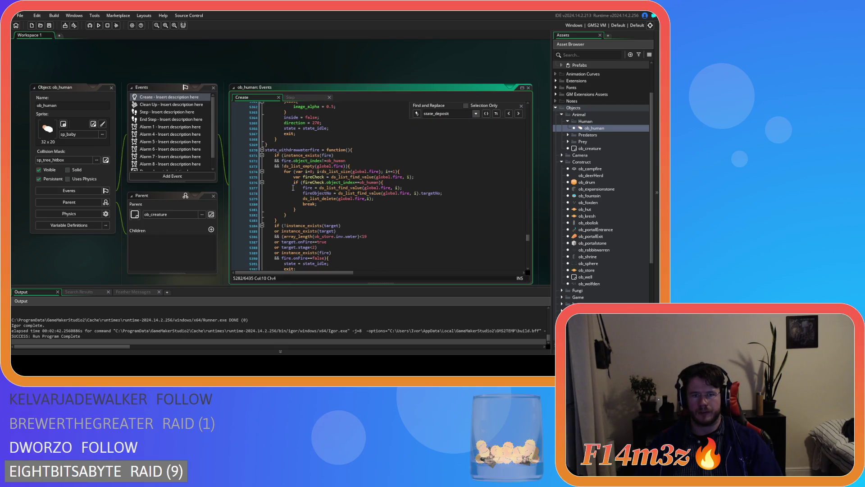
scroll(293, 188, down, 2)
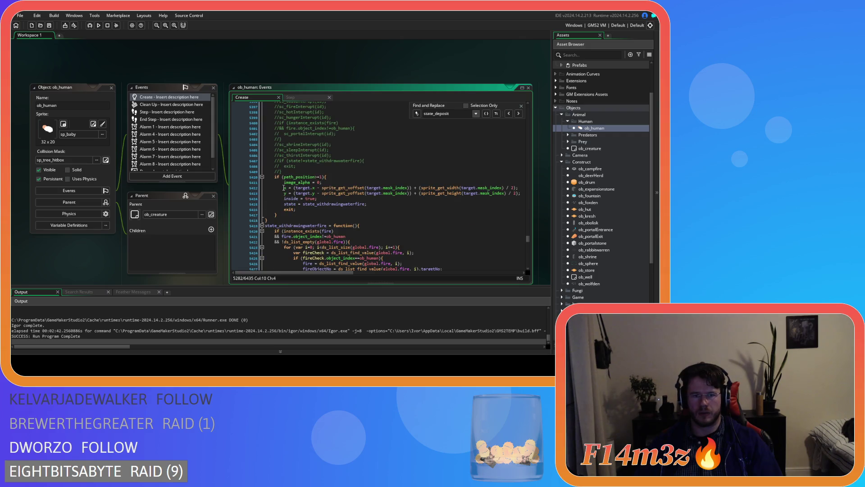
Paste the users-list check above inside = true in the water-fire withdrawing state and save
click(285, 198)
key(Return)
key(ctrl+v)
key(ctrl+s)
scroll(277, 188, down, 4)
scroll(277, 188, down, 20)
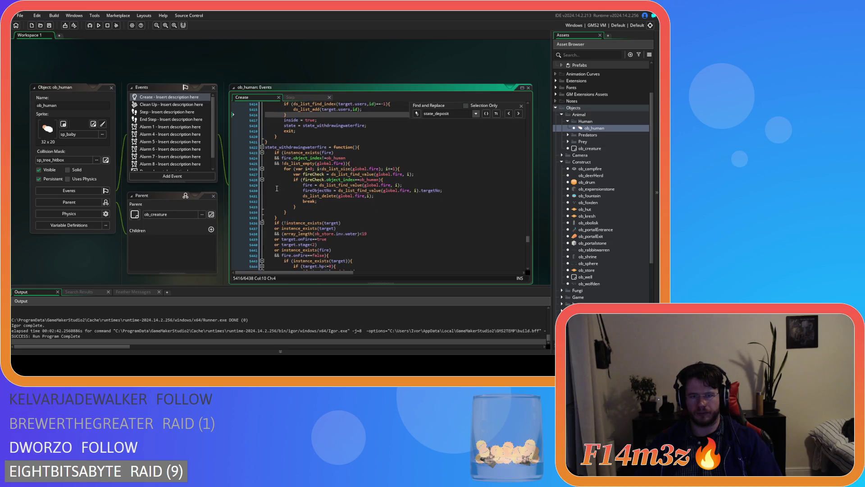
scroll(277, 188, down, 8)
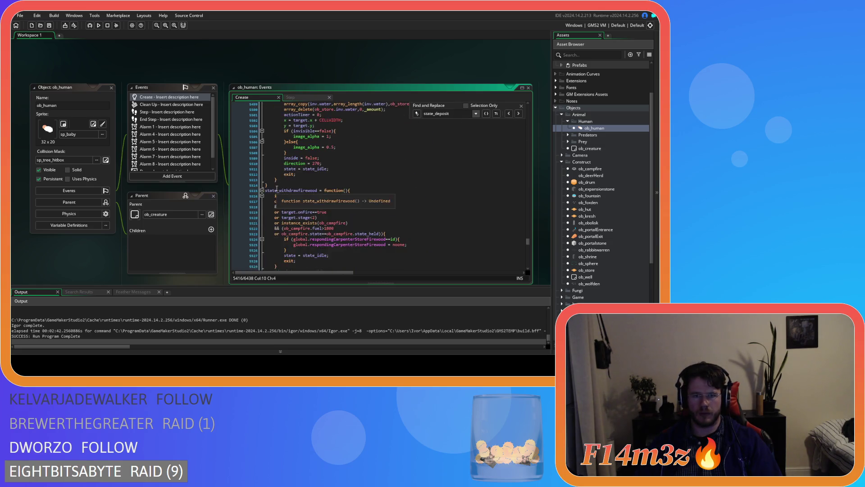
scroll(277, 188, up, 3)
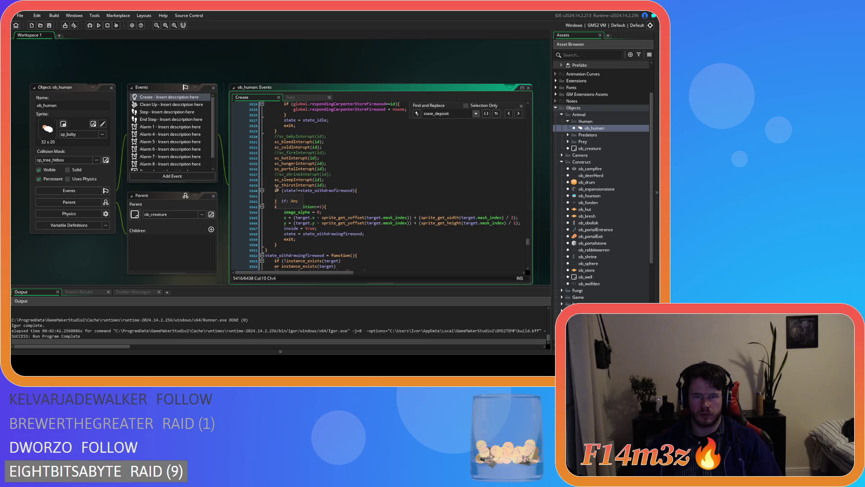
scroll(277, 188, down, 3)
scroll(277, 189, down, 8)
Paste the users-list check above inside = true in the firewood withdrawing state
click(286, 187)
key(ctrl+v)
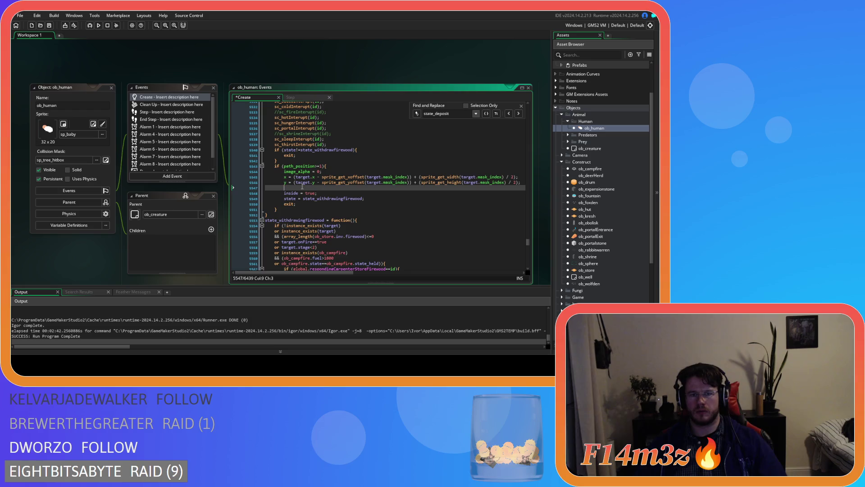
scroll(300, 190, down, 4)
scroll(296, 193, down, 20)
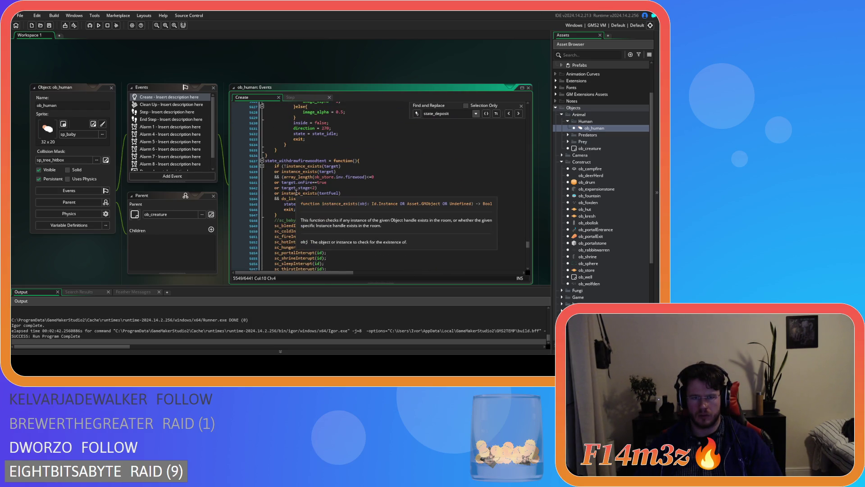
scroll(296, 192, down, 8)
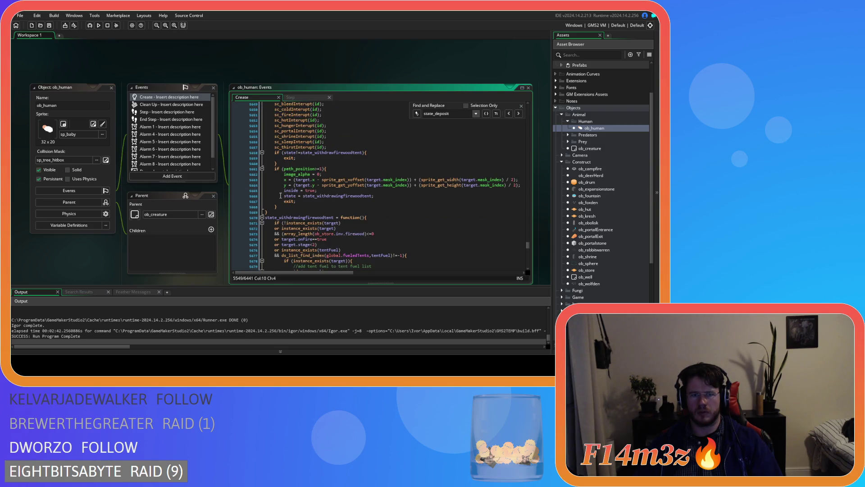
Insert the users-list check on a new line above inside = true in the firewood-tent state
click(283, 191)
key(Return)
key(Up)
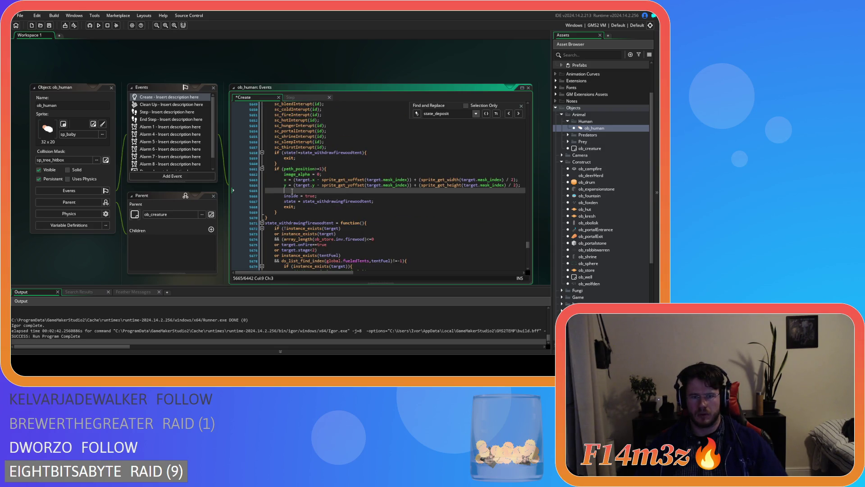
key(ctrl+v)
scroll(292, 192, down, 20)
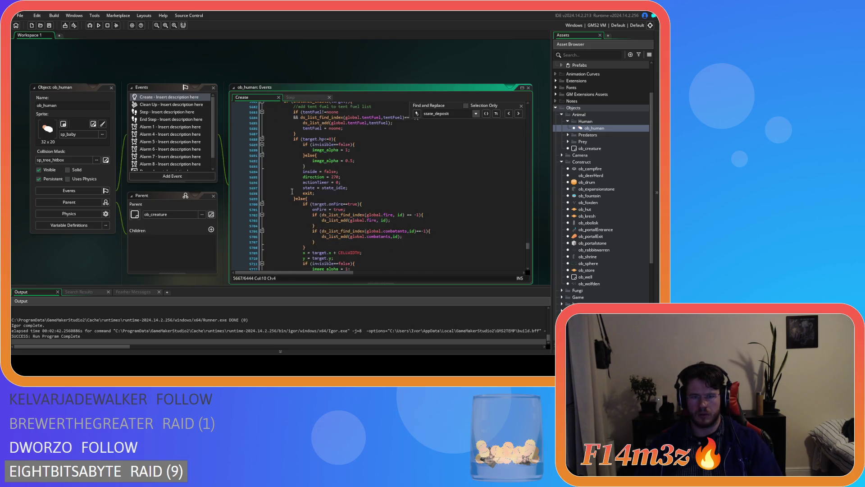
scroll(292, 191, down, 7)
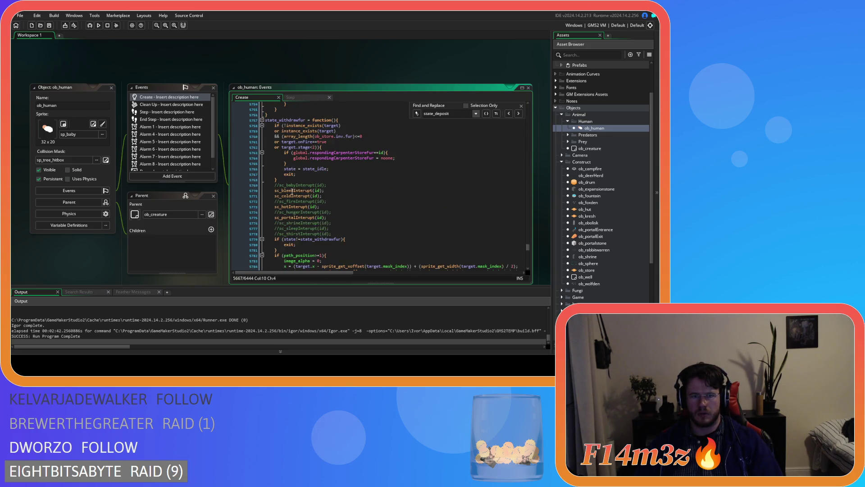
Paste the users-list check into the fur withdrawing state and save the code
click(284, 222)
key(ctrl+v)
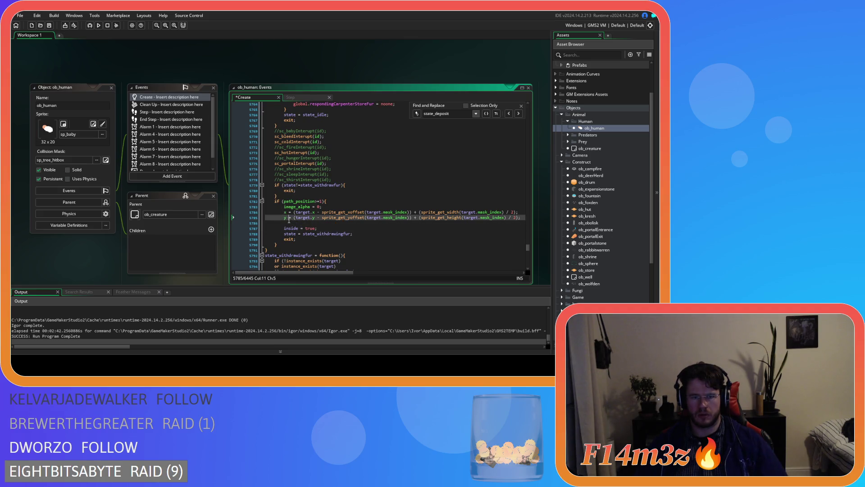
key(ctrl+s)
scroll(297, 216, down, 5)
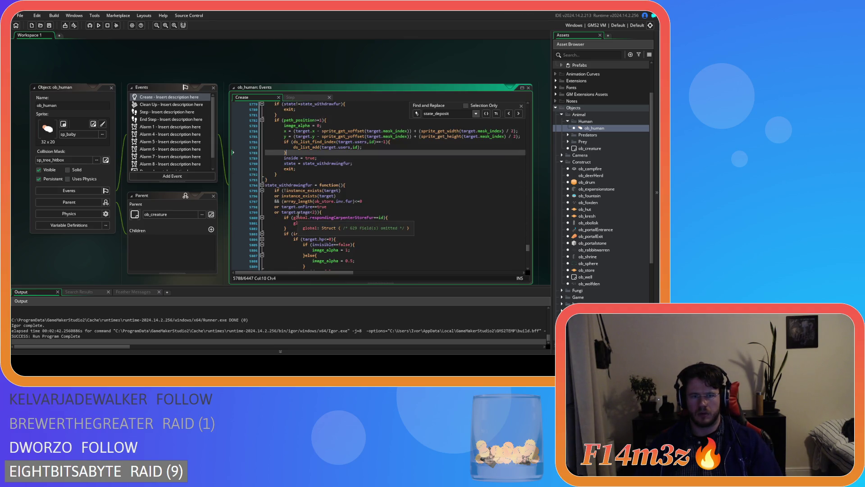
scroll(298, 214, down, 20)
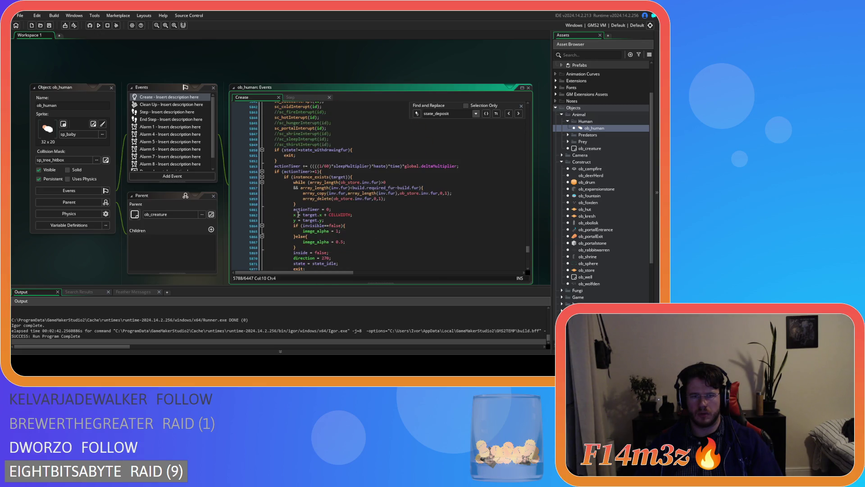
scroll(298, 214, down, 3)
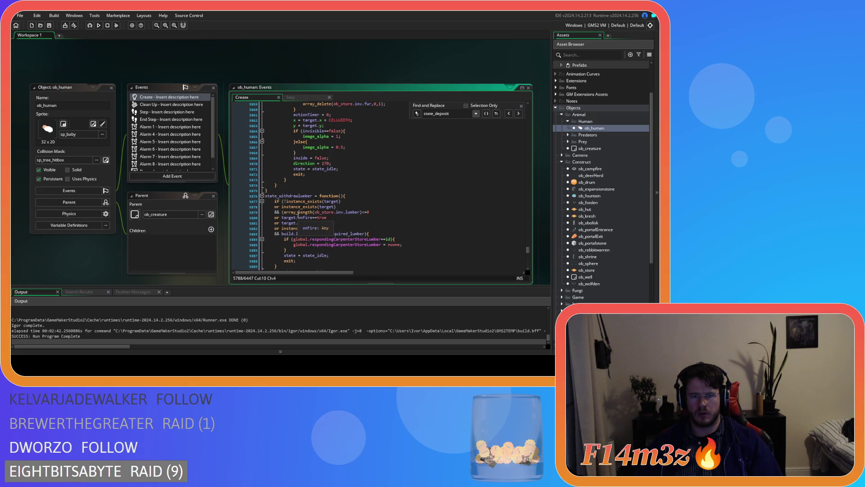
scroll(297, 215, down, 12)
Paste the users-list check above inside = true in the lumber withdrawing state and save
click(289, 174)
key(Return)
text(if (ds_list_find_index(target.users,id)==-1){ 			ds_list_add(target.users,id); 		})
key(ctrl+s)
scroll(298, 178, down, 4)
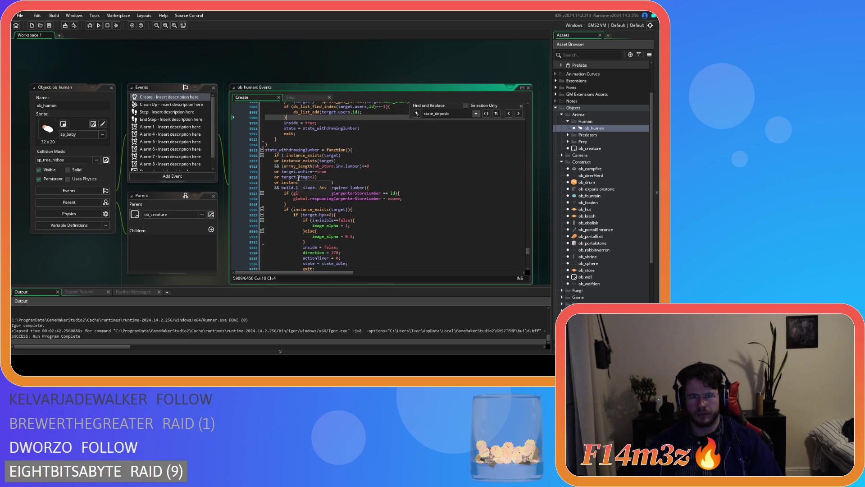
scroll(298, 179, down, 20)
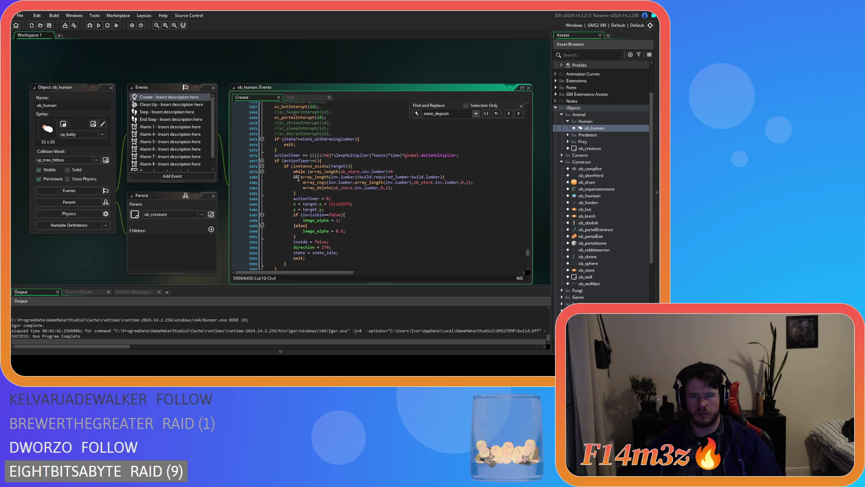
scroll(298, 178, down, 6)
Paste the users-list check block after the arrival code in state_withdrawingmushroom
click(306, 205)
key(ctrl+v)
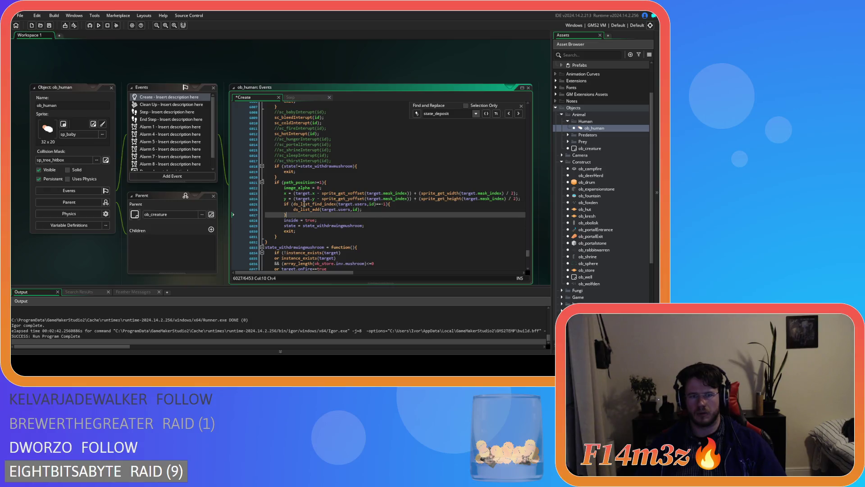
scroll(306, 204, down, 3)
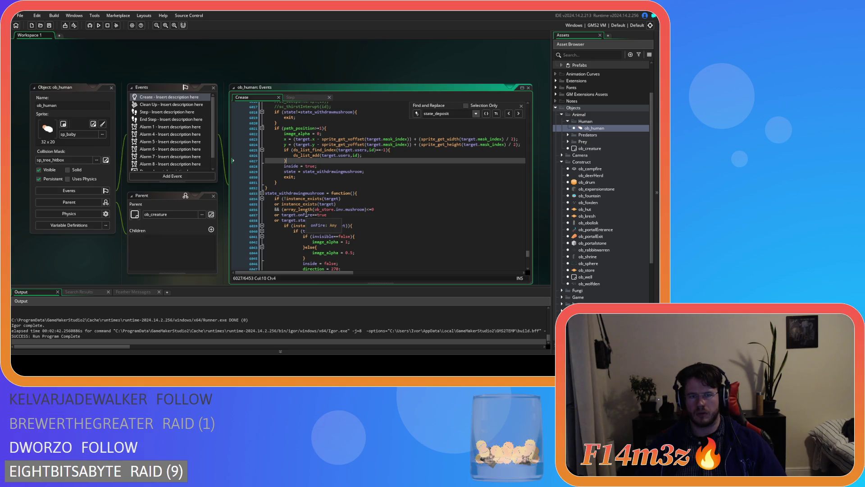
scroll(306, 212, down, 7)
scroll(306, 214, down, 20)
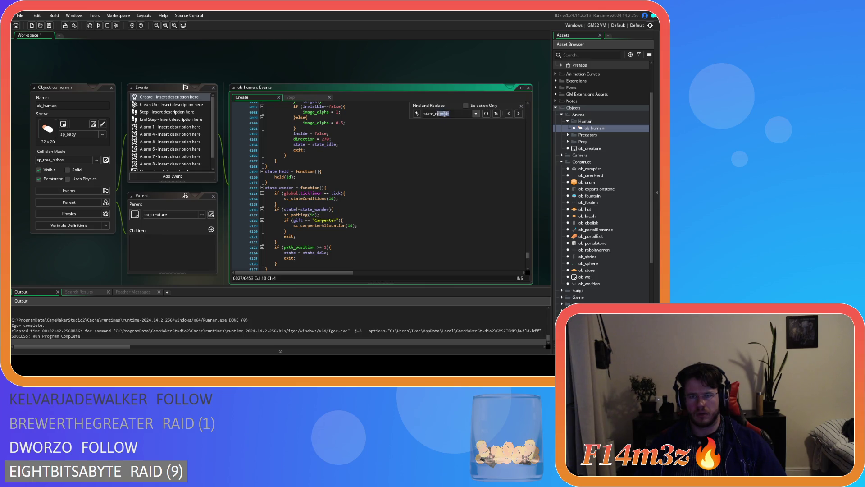
click(519, 114)
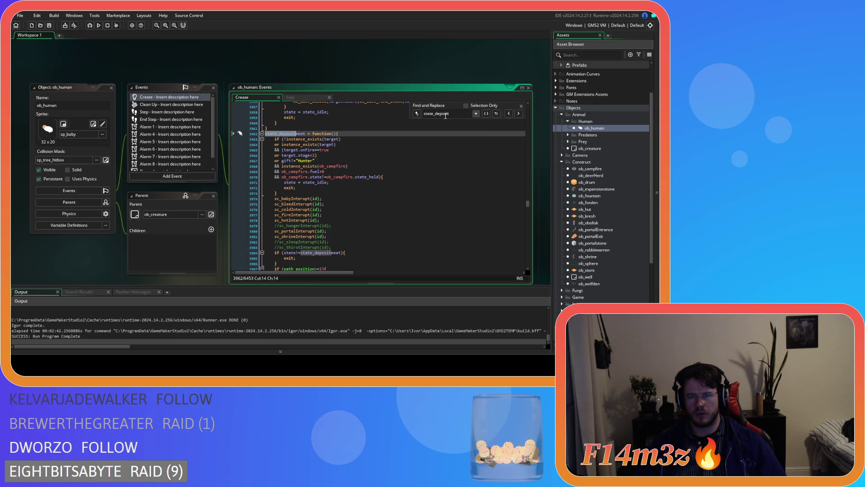
Find state_drumming and copy its three-line users-list removal block
click(462, 115)
text(ing)
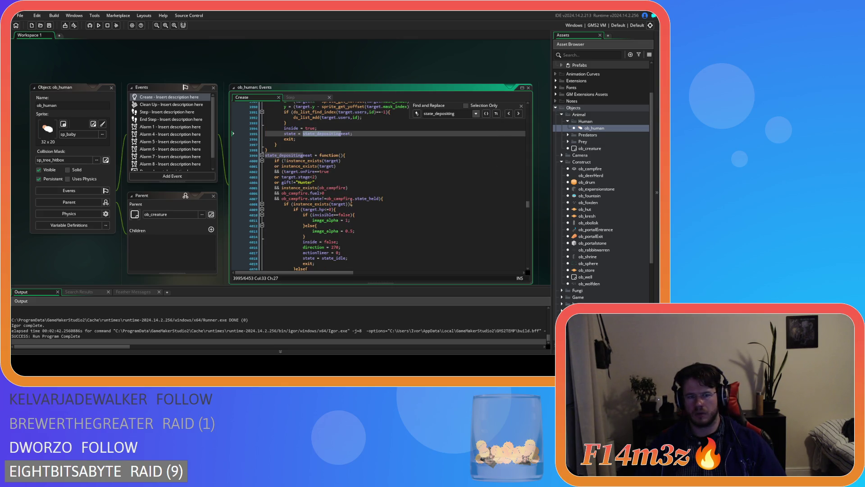
key(BackSpace)
key(BackSpace)
key(BackSpace)
text(rumming)
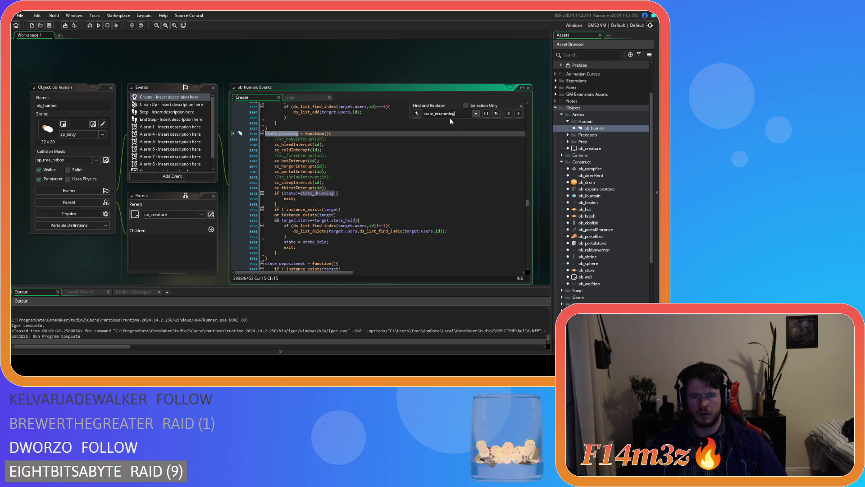
click(299, 236)
drag(299, 236, 284, 226)
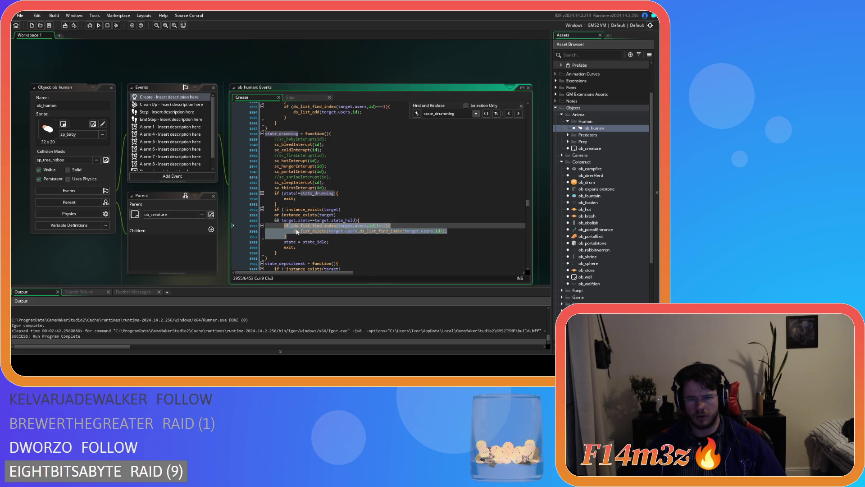
right_click(296, 228)
click(330, 91)
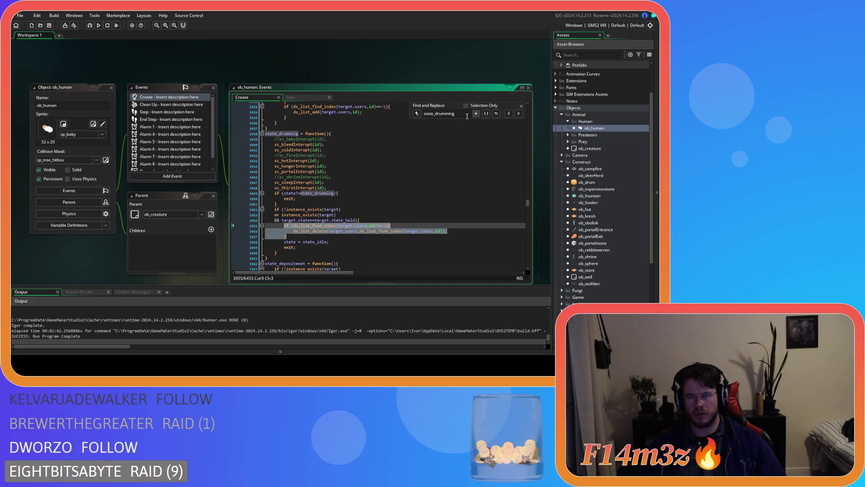
Change the search text back to state_depositing
click(448, 113)
key(BackSpace)
key(BackSpace)
key(BackSpace)
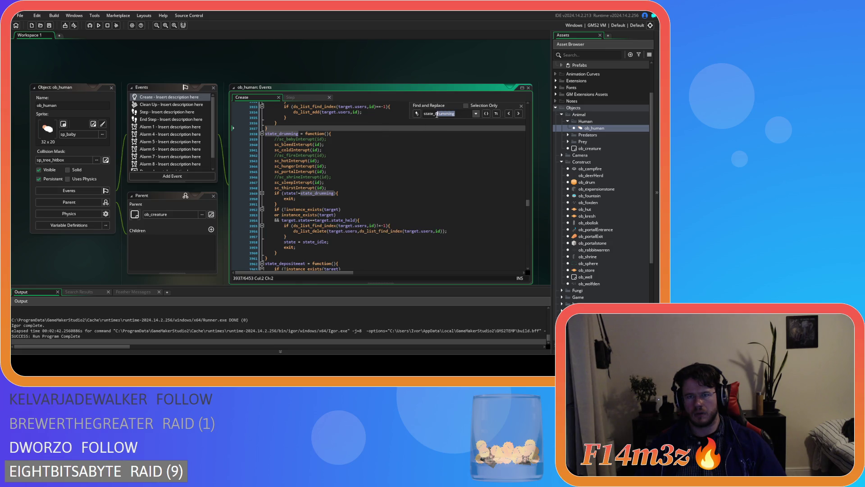
text(epositing)
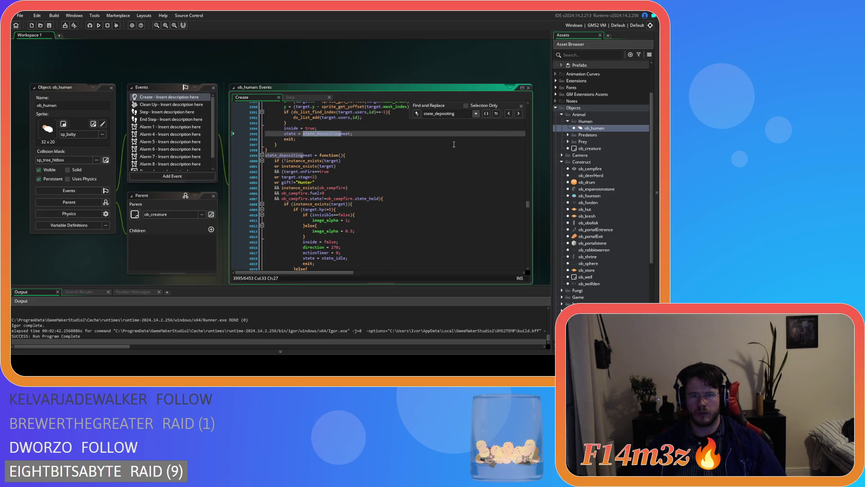
Close Find and Replace and review state_depositingmeat through its campfire branch's return to state_idle
scroll(453, 144, down, 2)
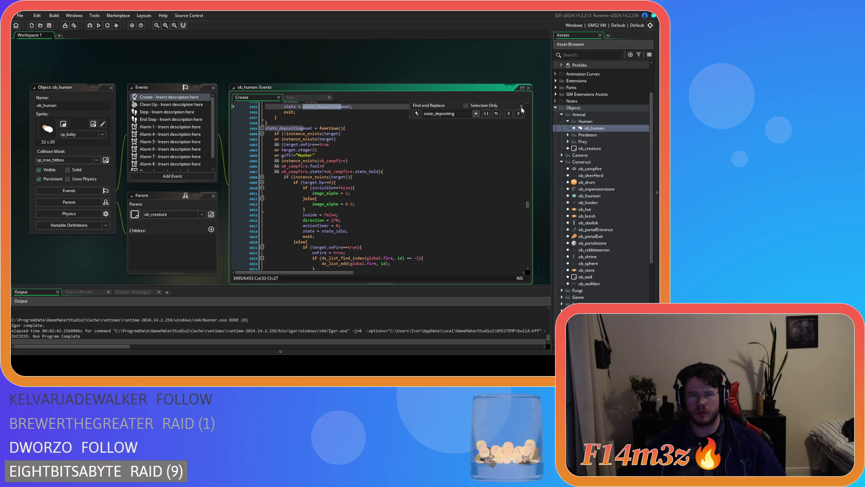
click(521, 106)
scroll(410, 148, up, 2)
scroll(410, 147, down, 10)
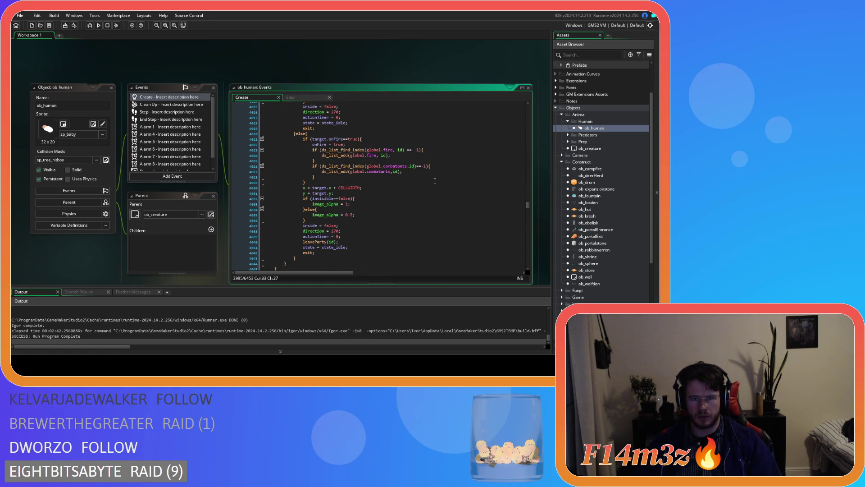
scroll(413, 187, down, 4)
scroll(406, 189, up, 10)
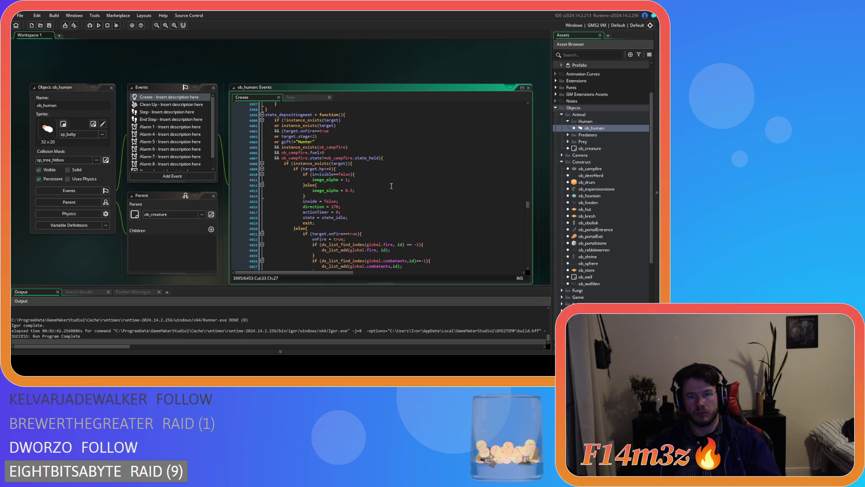
scroll(395, 159, down, 7)
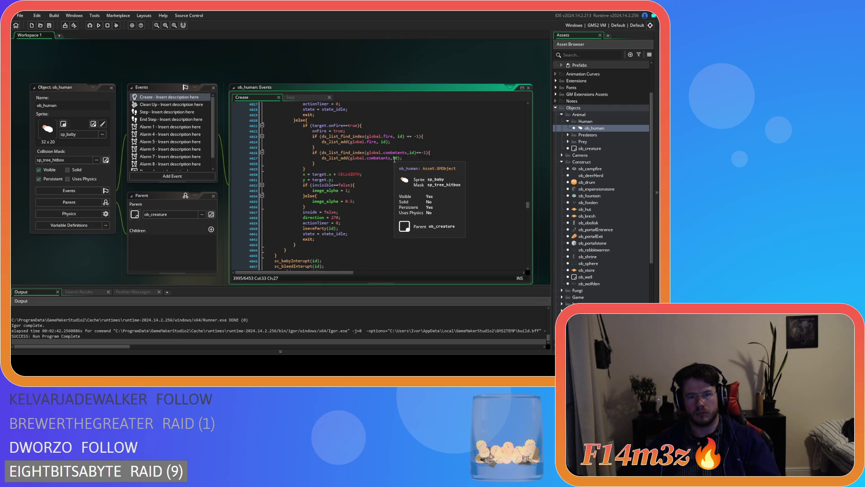
scroll(395, 160, up, 6)
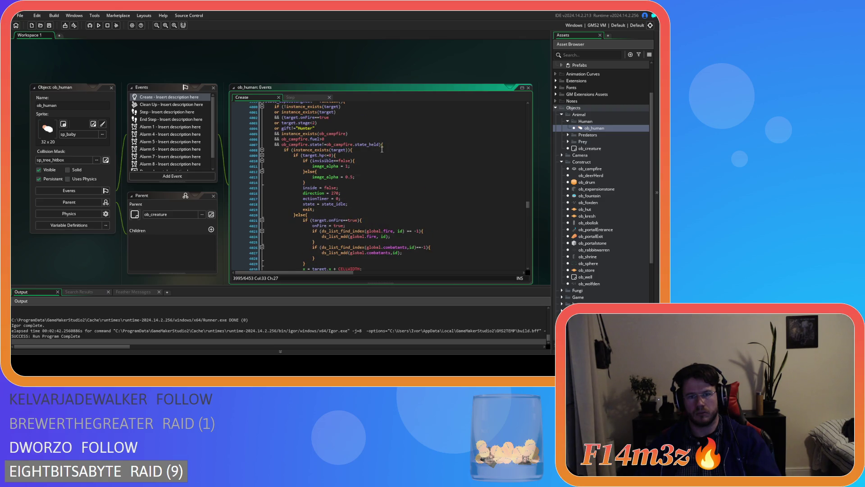
Paste the users-list removal block inside state_depositingmeat's instance_exists check and save
click(381, 149)
key(Return)
key(ctrl+v)
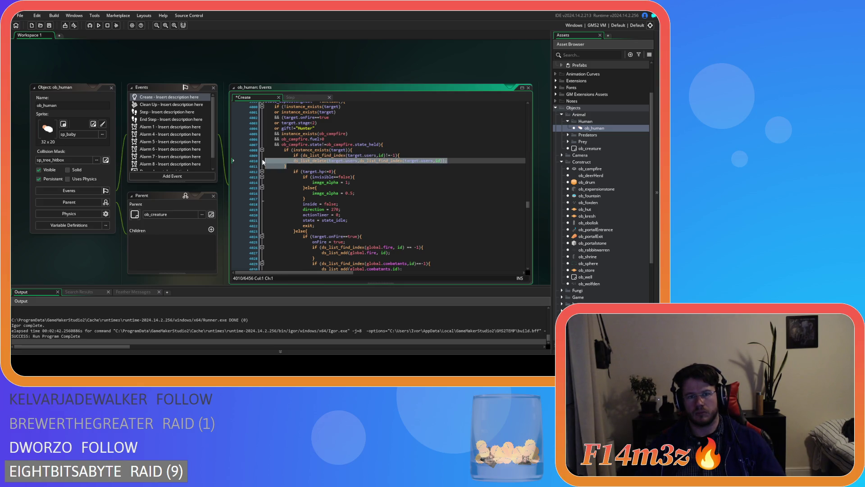
drag(293, 166, 294, 156)
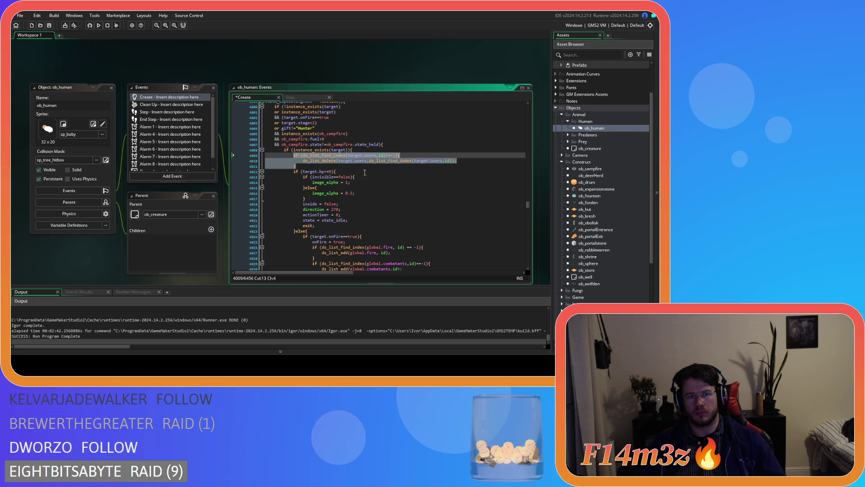
click(296, 166)
scroll(346, 166, down, 10)
scroll(346, 166, down, 15)
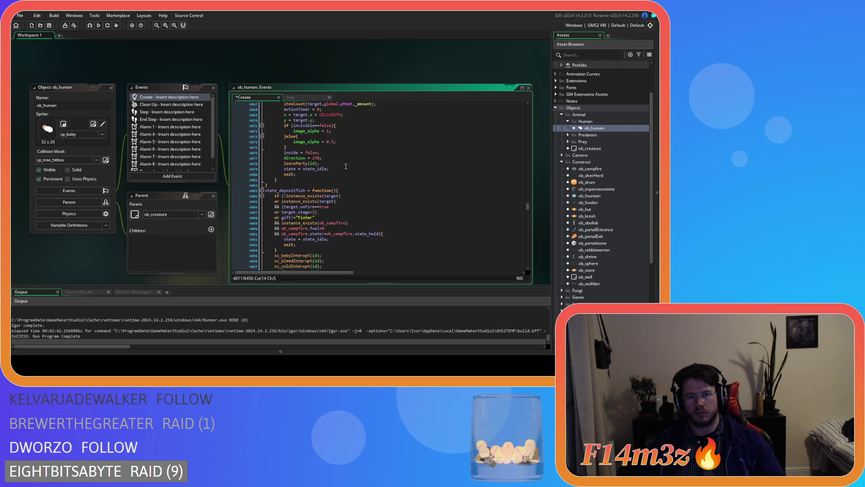
key(ctrl+s)
scroll(346, 166, down, 5)
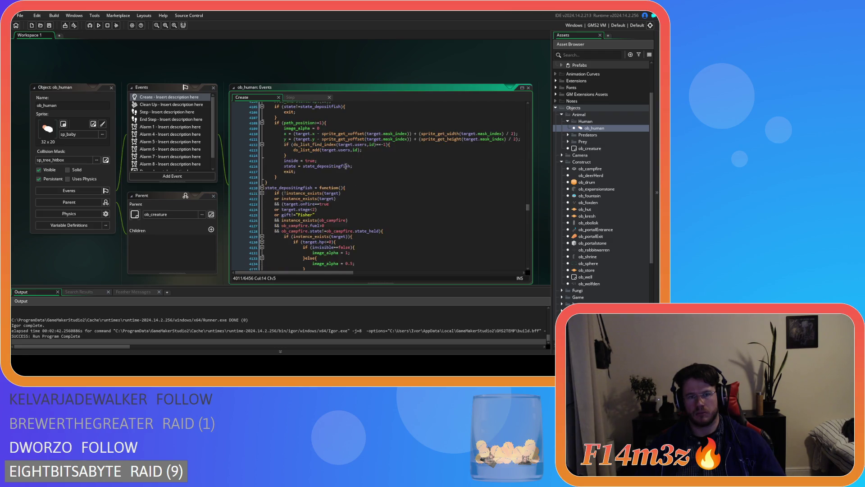
Paste the same removal block inside state_depositingfish's instance_exists check and save
click(369, 169)
key(Return)
key(ctrl+v)
key(ctrl+s)
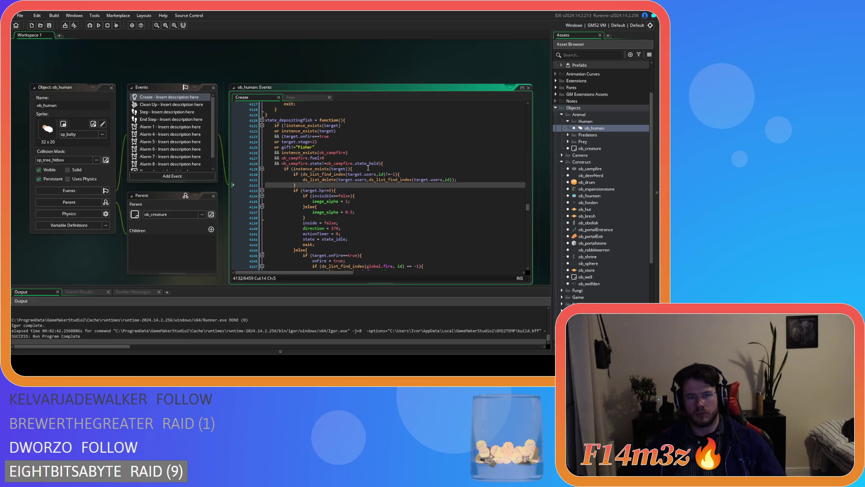
scroll(368, 169, up, 15)
scroll(368, 170, up, 20)
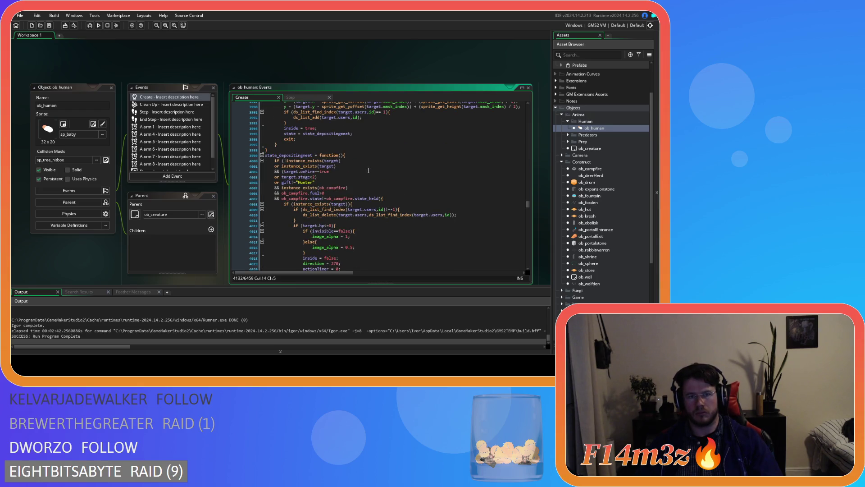
scroll(368, 170, down, 19)
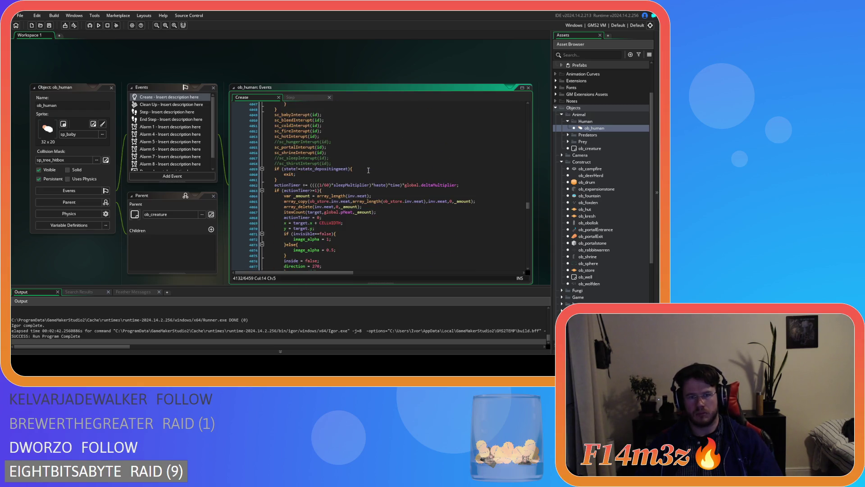
scroll(368, 170, down, 3)
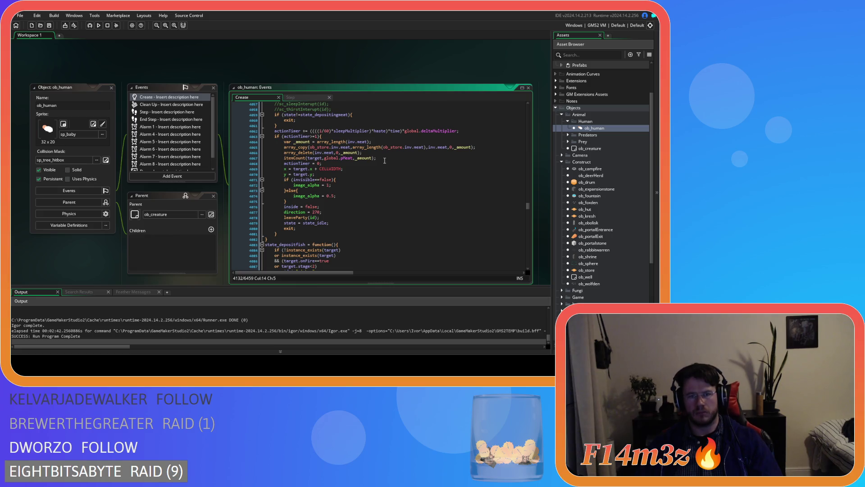
click(385, 163)
click(388, 158)
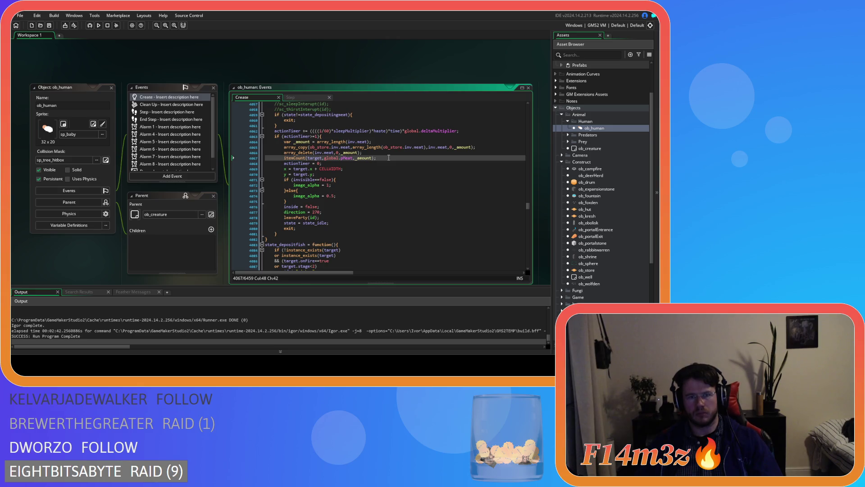
key(Return)
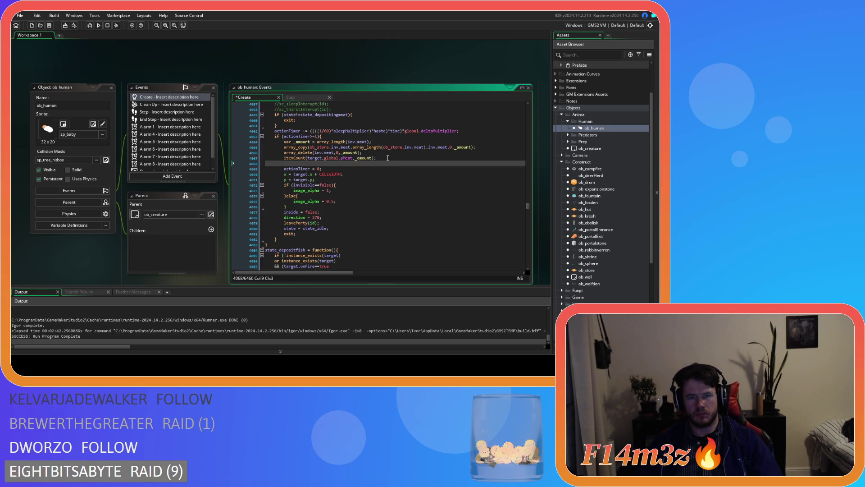
key(ctrl+v)
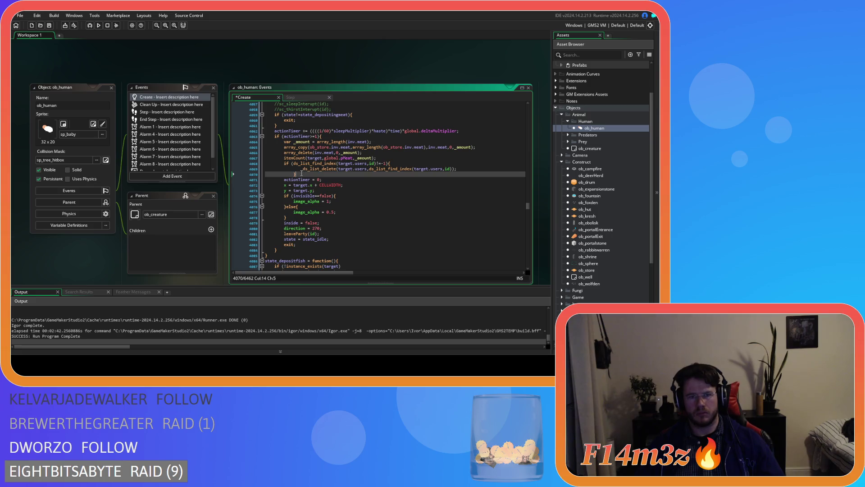
key(shift+Up)
key(shift+Home)
key(shift+Tab)
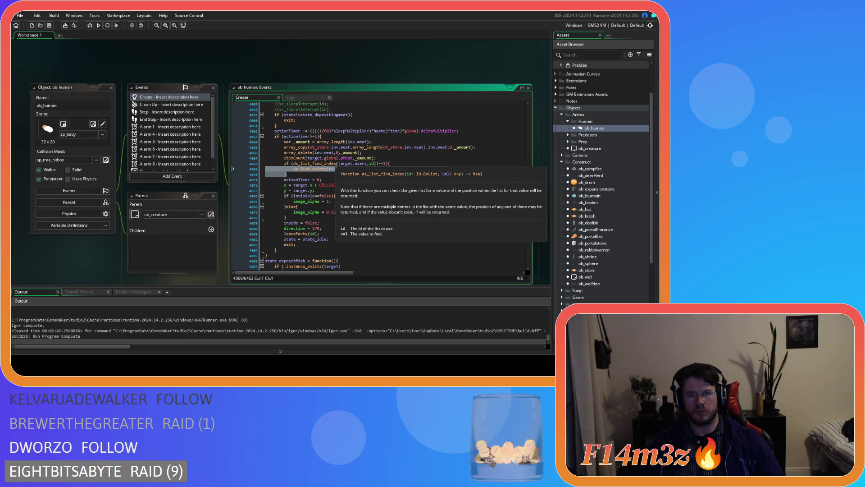
scroll(336, 164, down, 8)
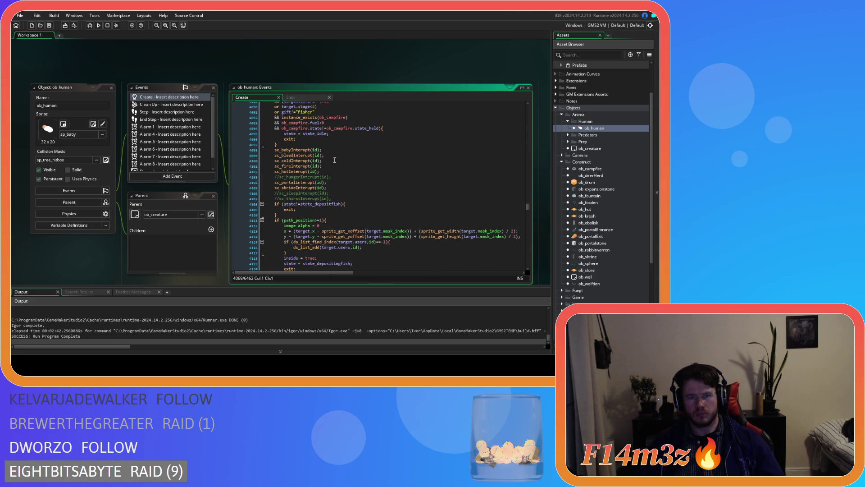
scroll(335, 160, down, 7)
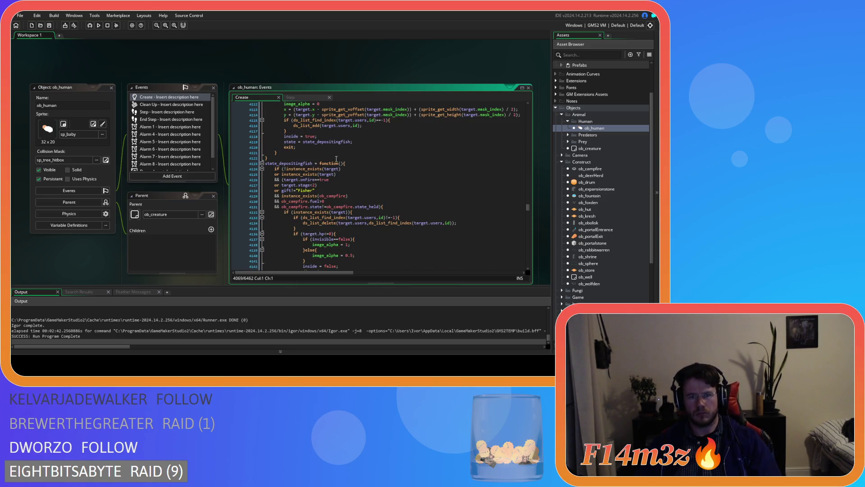
scroll(336, 160, down, 6)
scroll(361, 166, down, 8)
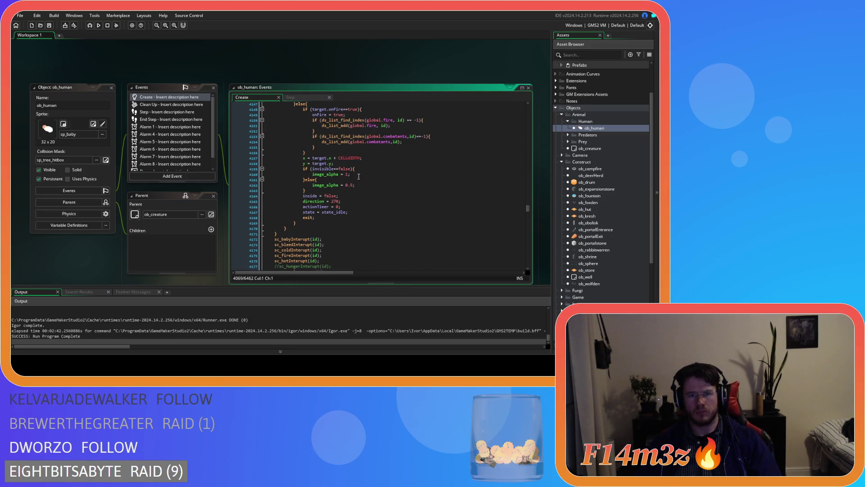
scroll(373, 185, up, 2)
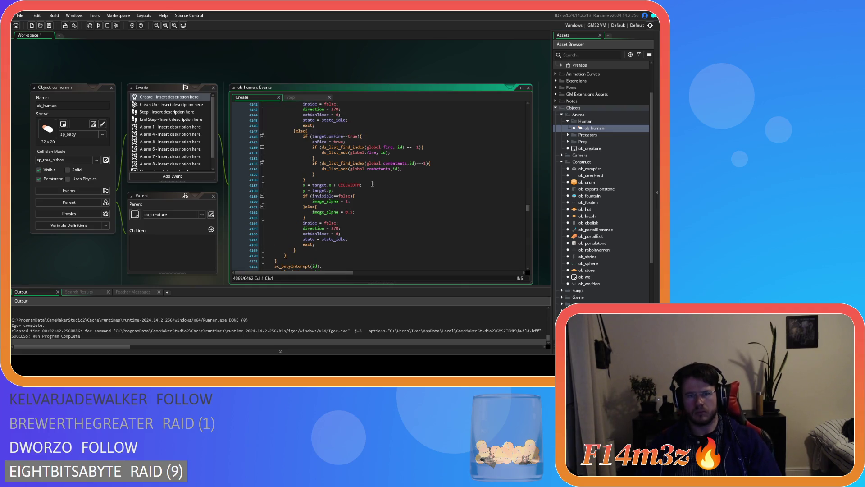
scroll(372, 182, up, 1)
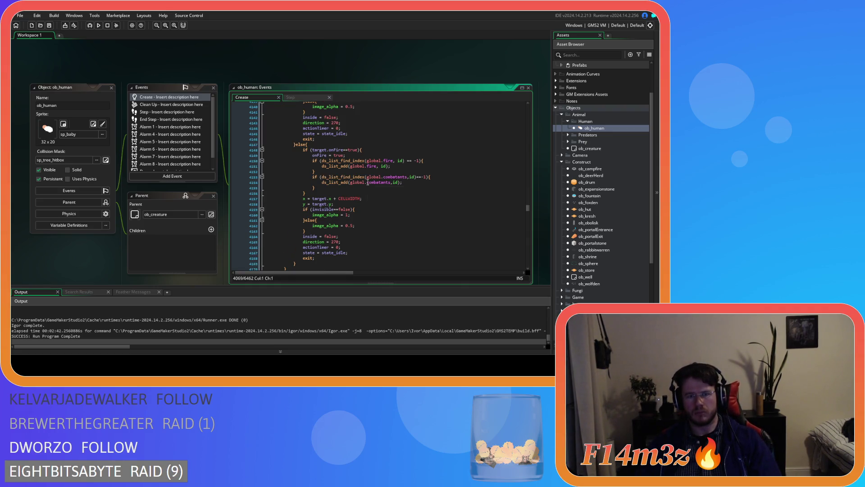
scroll(366, 184, up, 4)
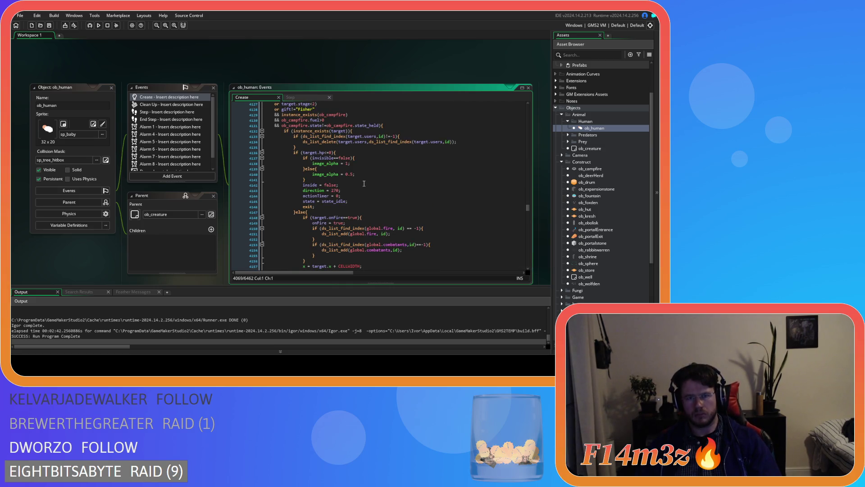
scroll(359, 176, down, 15)
scroll(356, 176, down, 1)
scroll(366, 170, down, 2)
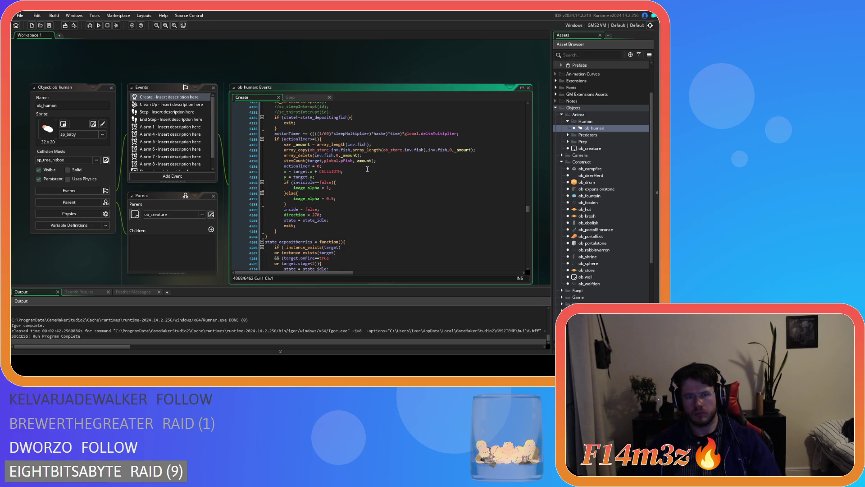
Paste the users-list removal block after the fish itemCount call, unindent it one level, and save
click(388, 162)
key(Return)
text(if (ds_list_find_index(target.users,id)!=-1){ 				ds_list_delete(target.users,ds_list_find_index(target.users,id)); 			})
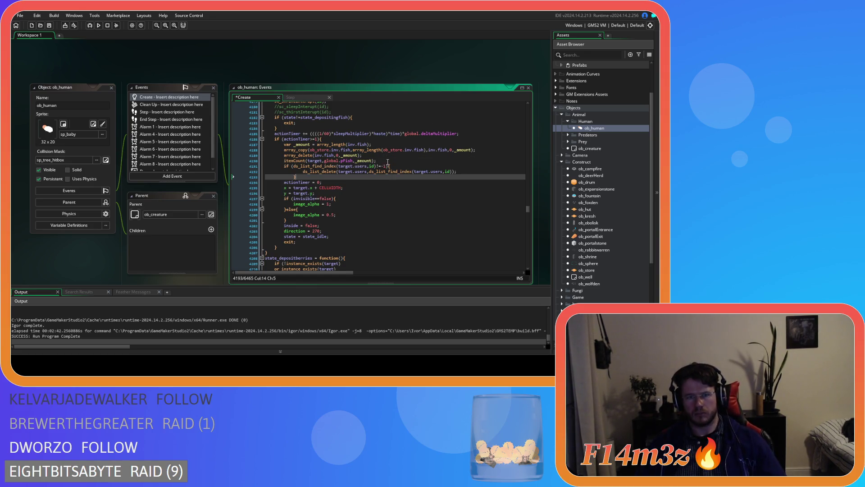
drag(297, 177, 266, 171)
key(shift+Tab)
key(ctrl+s)
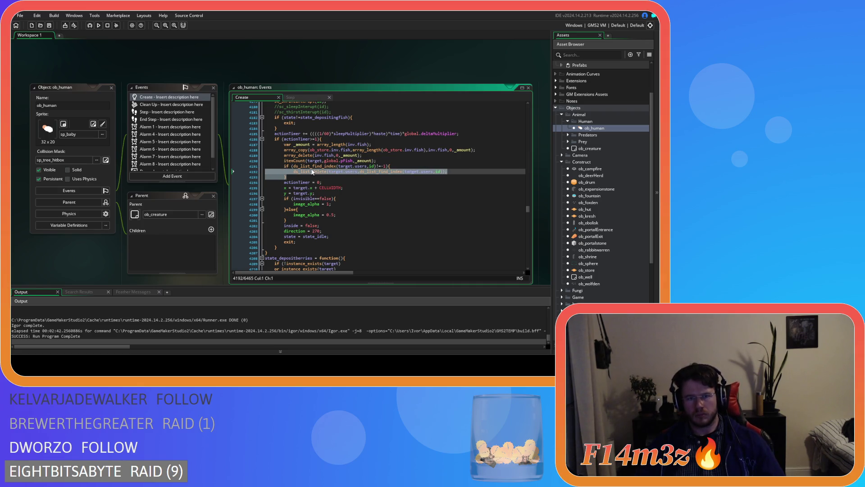
Look over the depositing states and go to state_depositingberries' target existence check
scroll(350, 175, down, 4)
scroll(350, 174, down, 3)
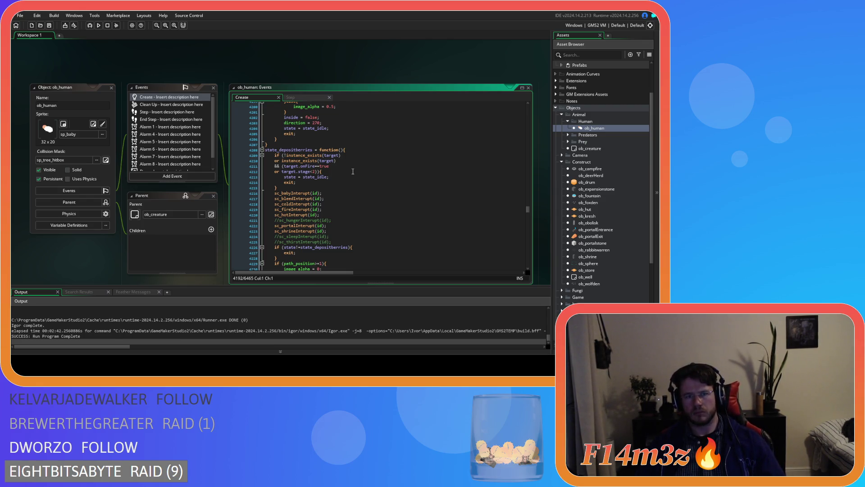
scroll(354, 180, up, 8)
scroll(353, 179, up, 15)
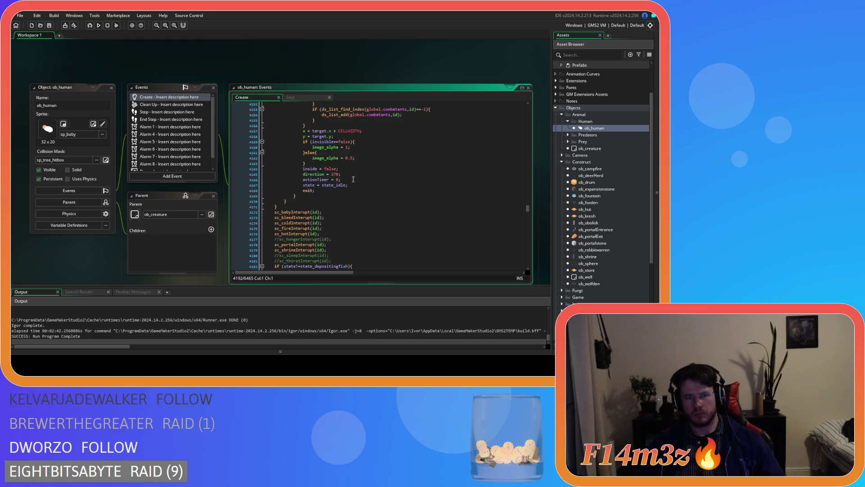
scroll(353, 179, down, 20)
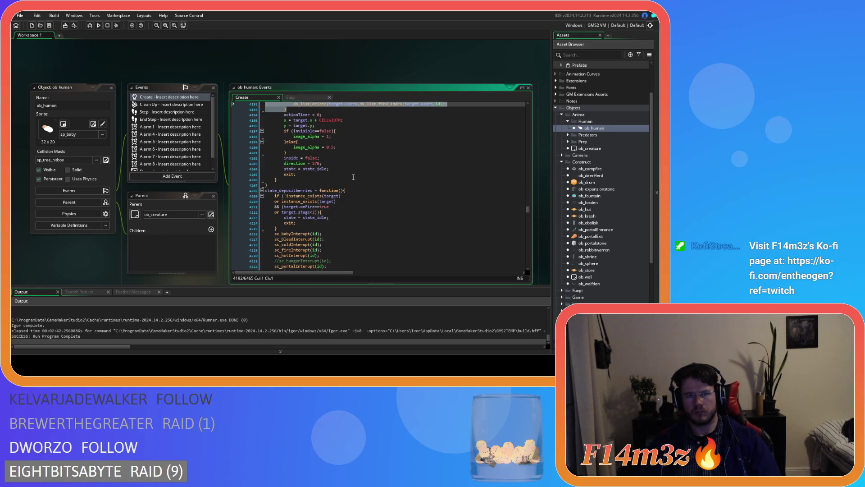
scroll(353, 177, down, 11)
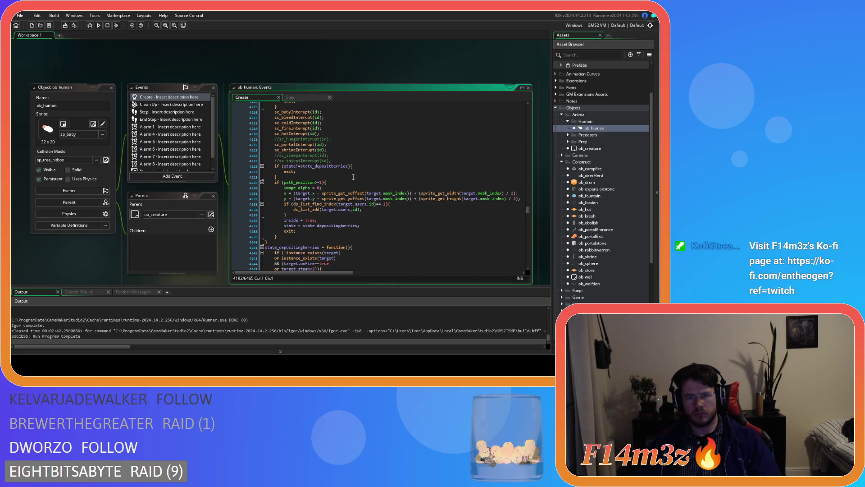
scroll(354, 177, down, 2)
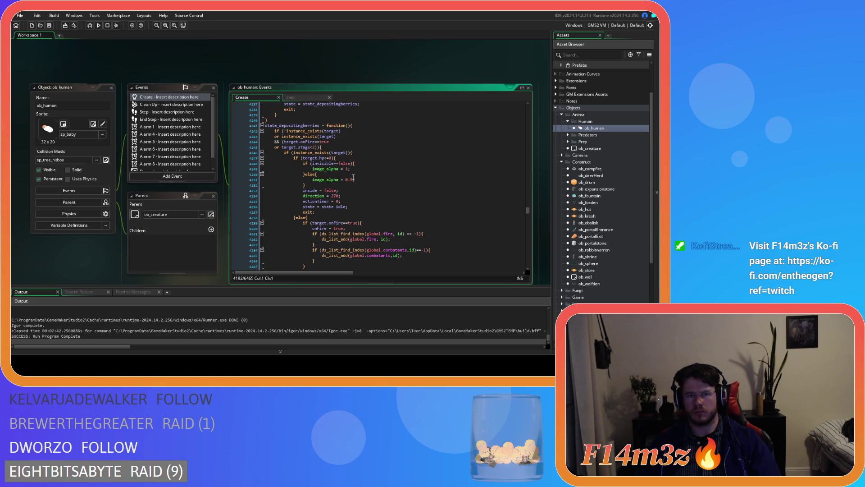
scroll(353, 177, up, 15)
scroll(353, 177, up, 20)
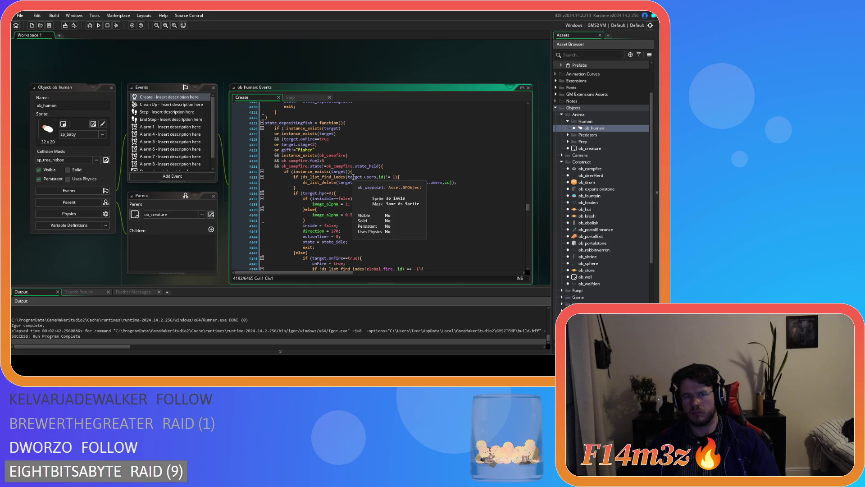
scroll(353, 177, down, 20)
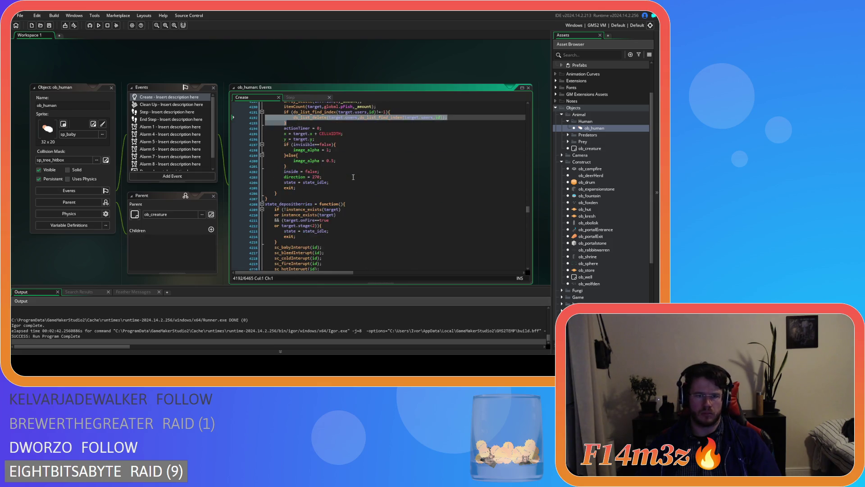
scroll(353, 177, down, 16)
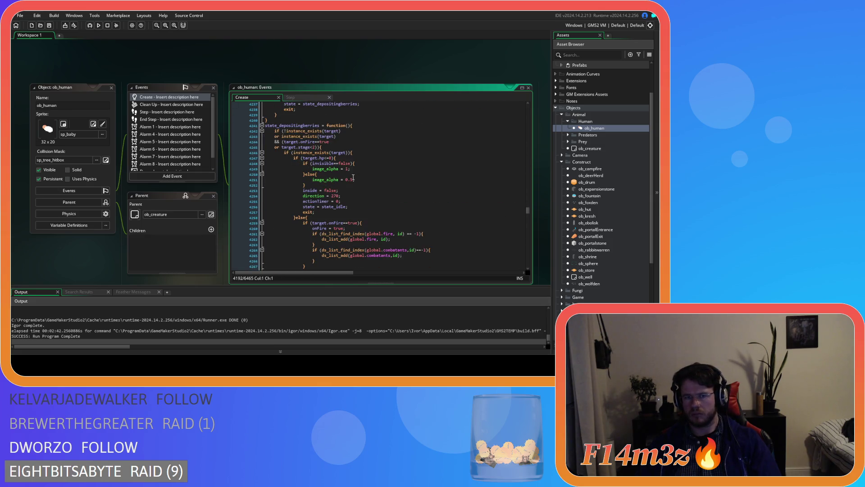
click(371, 155)
Add the users-list removal block to the berries depositing state, including after its itemCount call, and save
key(Return)
text(if (ds_list_find_index(target.users,id)!=-1){ 				ds_list_delete(target.users,ds_list_find_index(target.users,id)); 			})
scroll(371, 154, down, 4)
scroll(372, 153, down, 13)
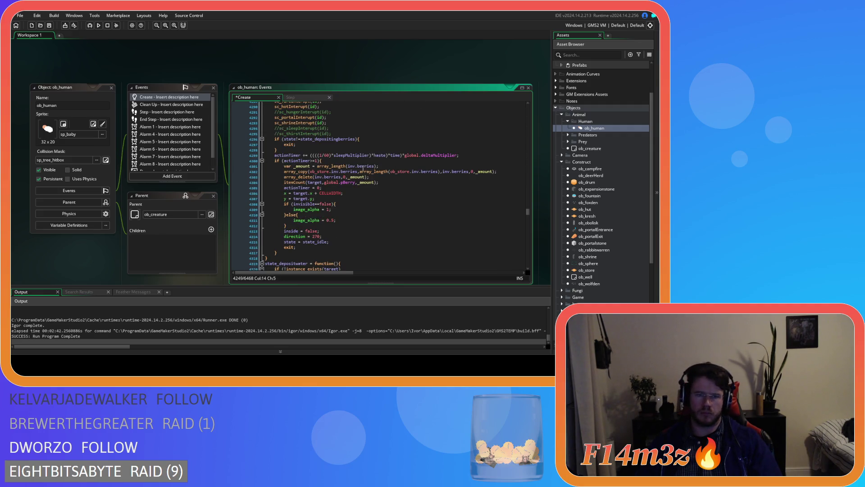
click(385, 182)
key(Return)
text(if (ds_list_find_index(target.users,id)!=-1){ 				ds_list_delete(target.users,ds_list_find_index(target.users,id)); 			})
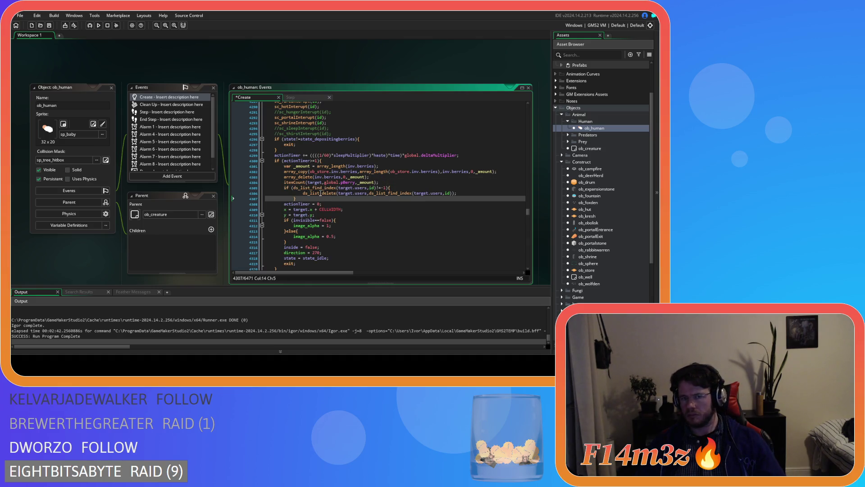
key(ctrl+s)
Insert the users-list removal block into the water depositing state's target check
scroll(337, 187, down, 7)
scroll(338, 188, down, 3)
scroll(338, 187, down, 10)
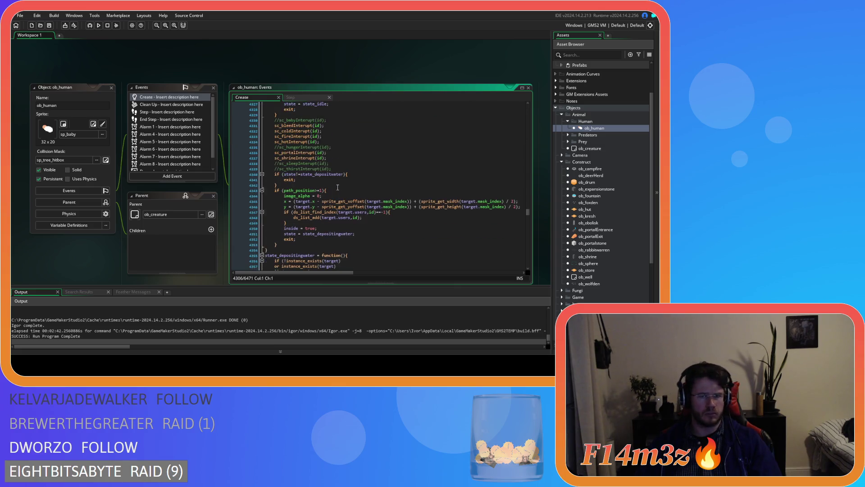
click(367, 175)
key(ctrl+v)
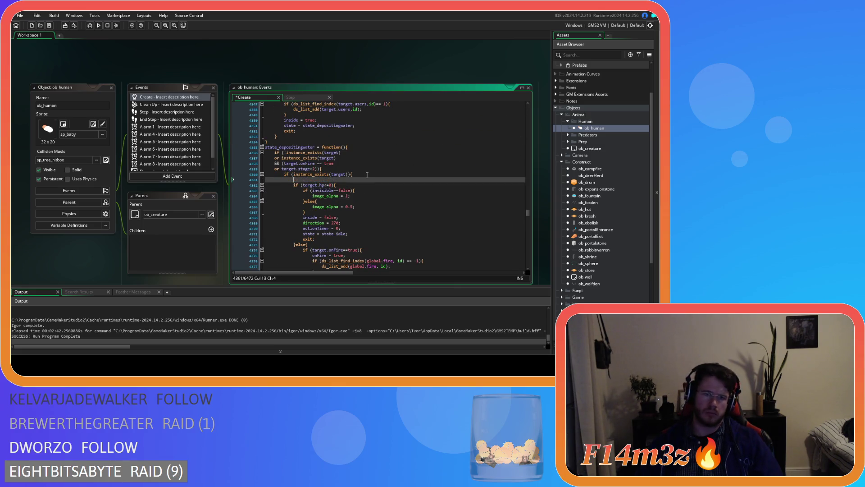
key(Return)
text(})
Add the removal block after the water itemCount call, un-indent it one level, and save
scroll(367, 175, down, 10)
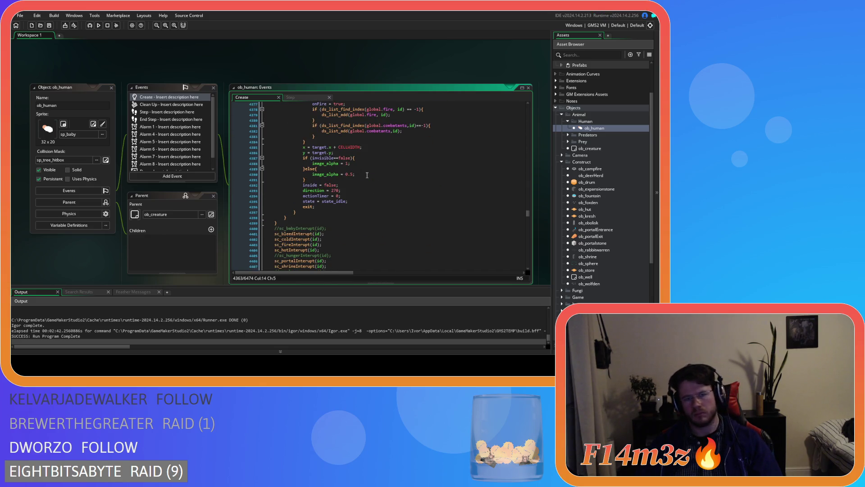
scroll(367, 174, down, 3)
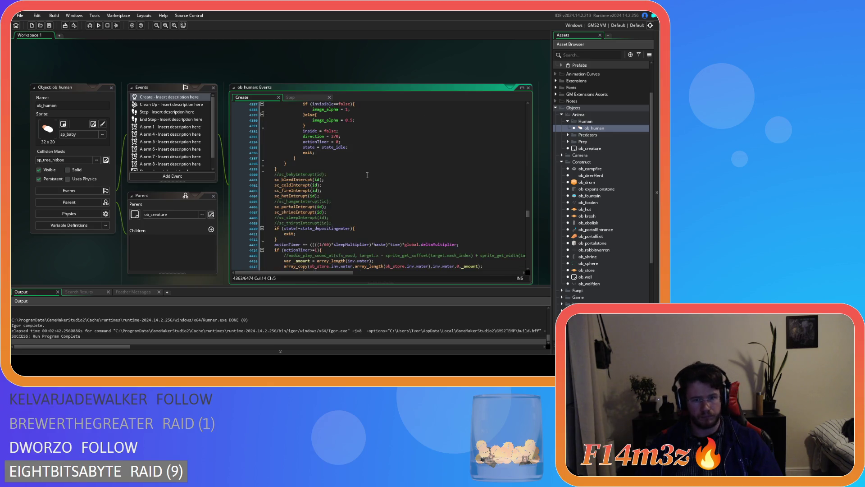
scroll(367, 175, up, 5)
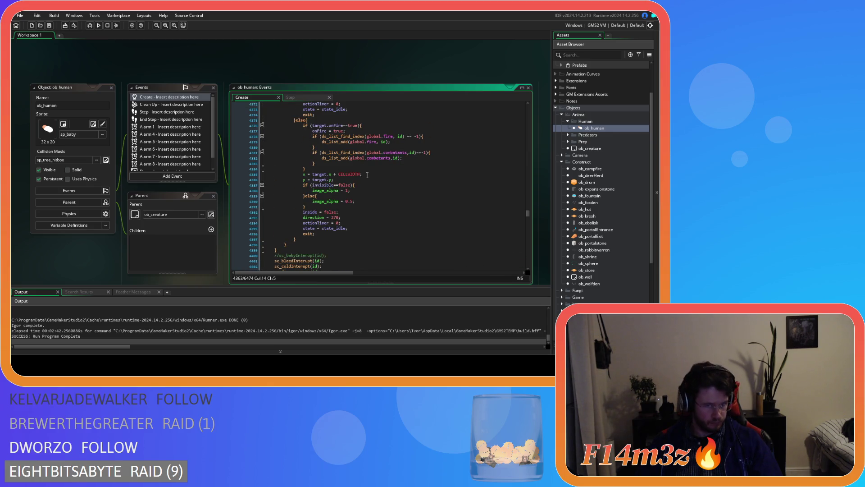
scroll(366, 175, down, 9)
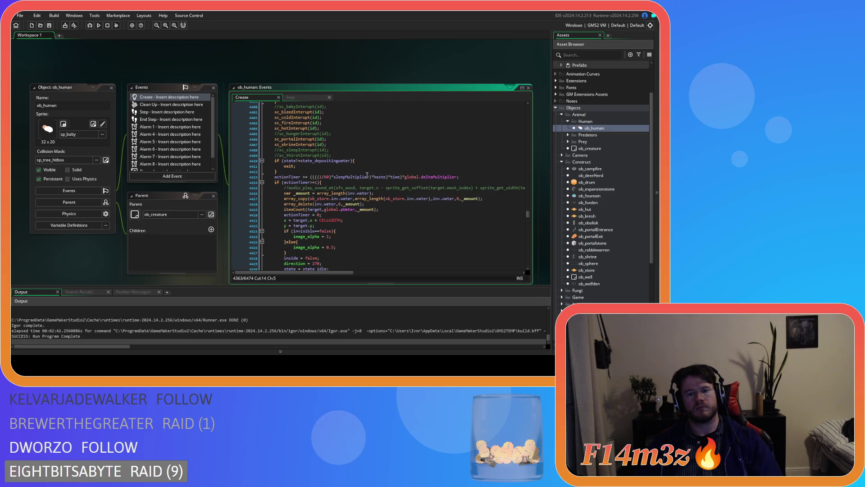
scroll(367, 174, down, 2)
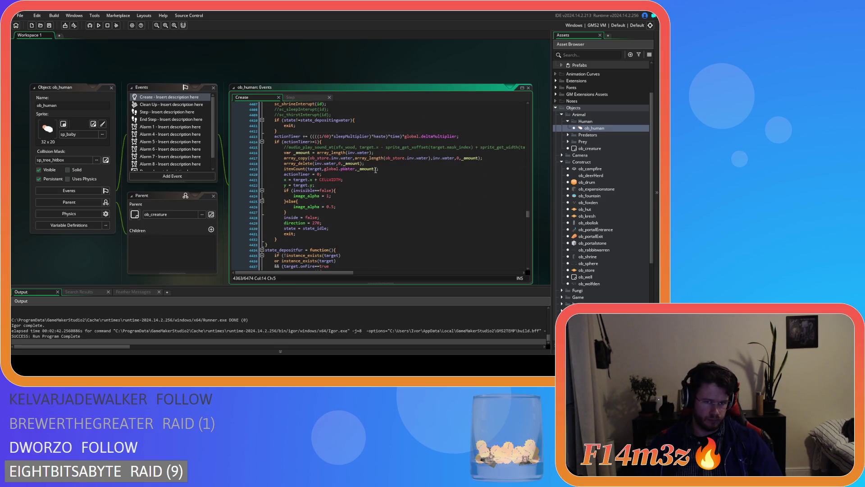
click(383, 169)
key(Return)
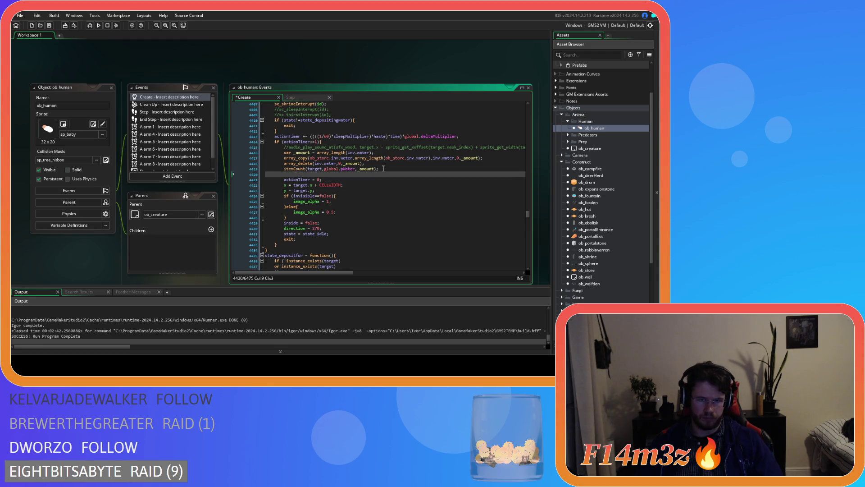
text(if (ds_list_find_index(target.users,id)!=-1){ 				ds_list_delete(target.users,ds_list_find_index(target.users,id)); 			})
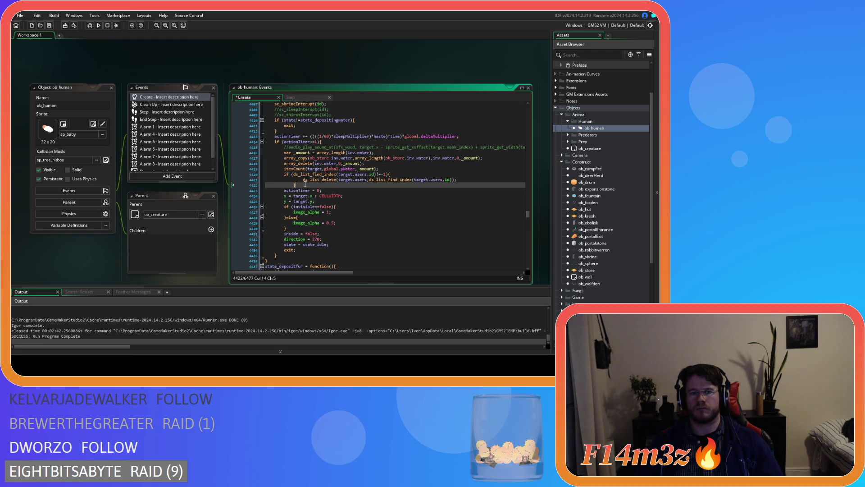
drag(305, 184, 272, 182)
key(shift+Tab)
key(ctrl+s)
Add the removal block to the fur state's target check and after its store-responder reset, then save
scroll(302, 180, down, 15)
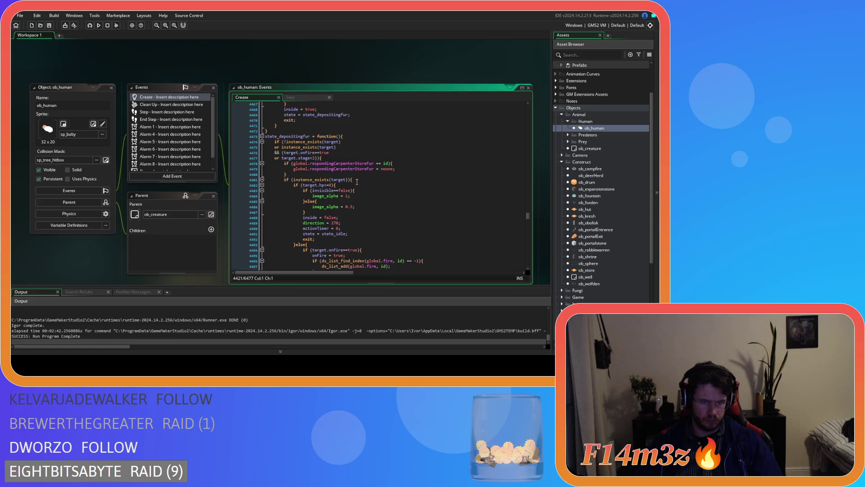
click(360, 180)
key(ctrl+v)
scroll(359, 180, down, 10)
scroll(359, 180, down, 8)
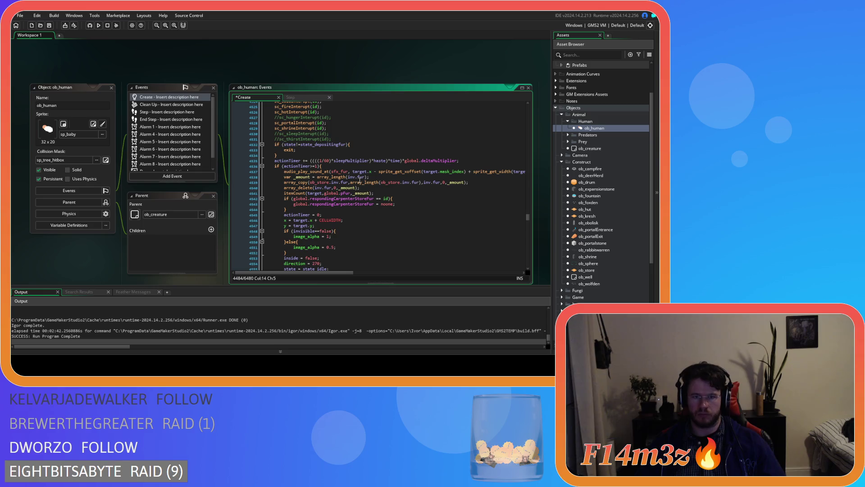
scroll(360, 180, up, 13)
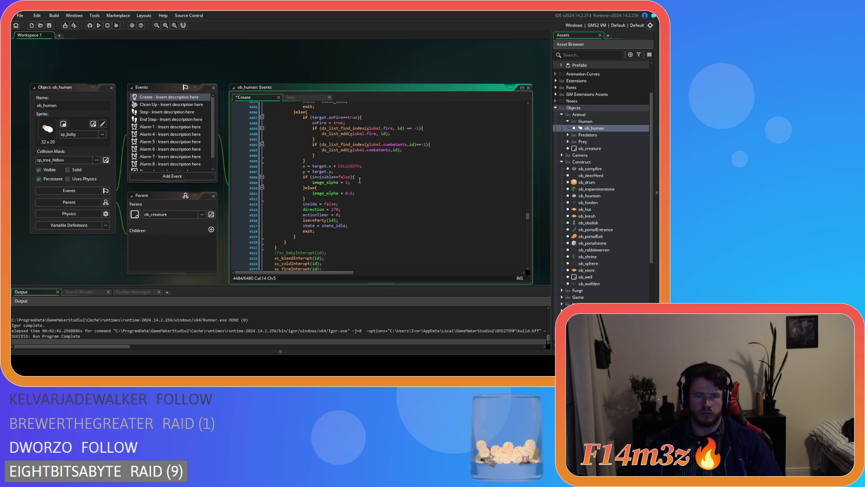
scroll(359, 180, down, 20)
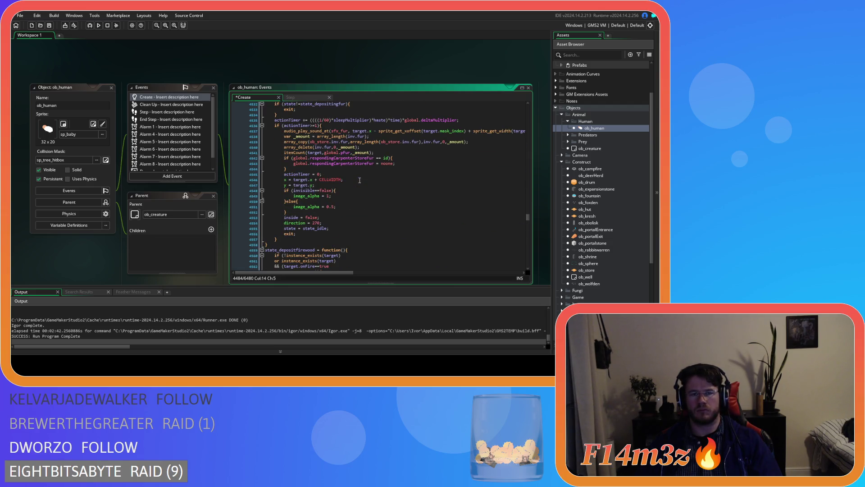
click(395, 168)
key(Return)
text(if (ds_list_find_index(target.users,id)!=-1){ 				ds_list_delete(target.users,ds_list_find_index(target.users,id)); 			})
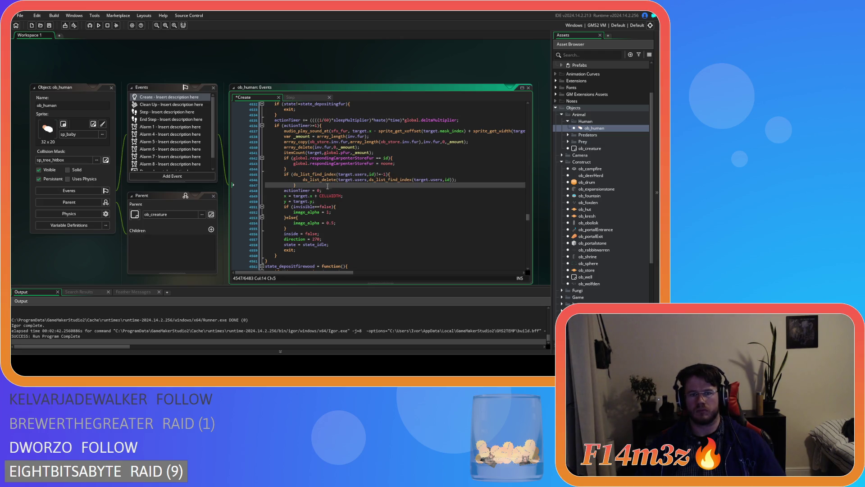
click(269, 177)
key(ctrl+s)
Insert the users-list removal block into the firewood depositing state's target check
scroll(340, 184, down, 5)
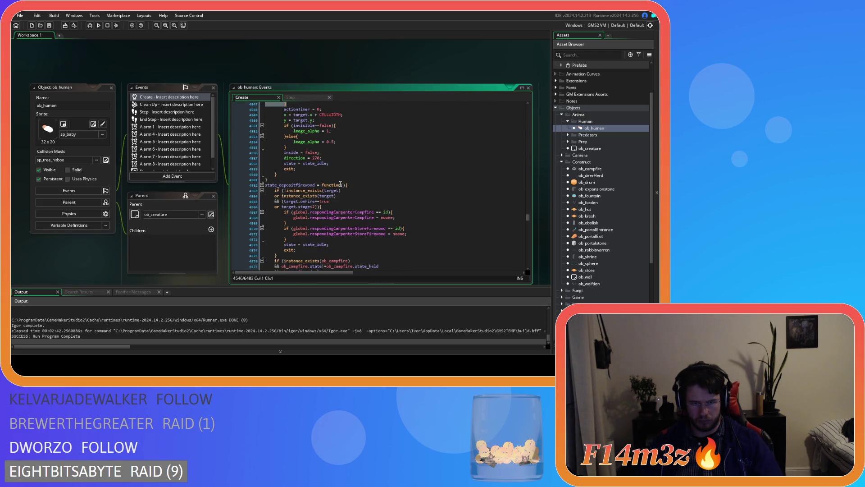
scroll(340, 183, down, 15)
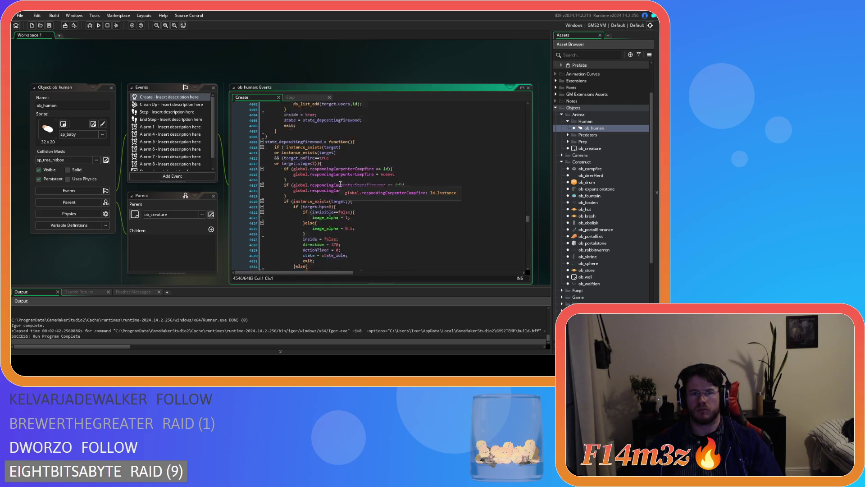
click(359, 187)
key(Return)
key(ctrl+v)
Add the removal block after the store-firewood check in the firewood depositing state
scroll(359, 186, down, 4)
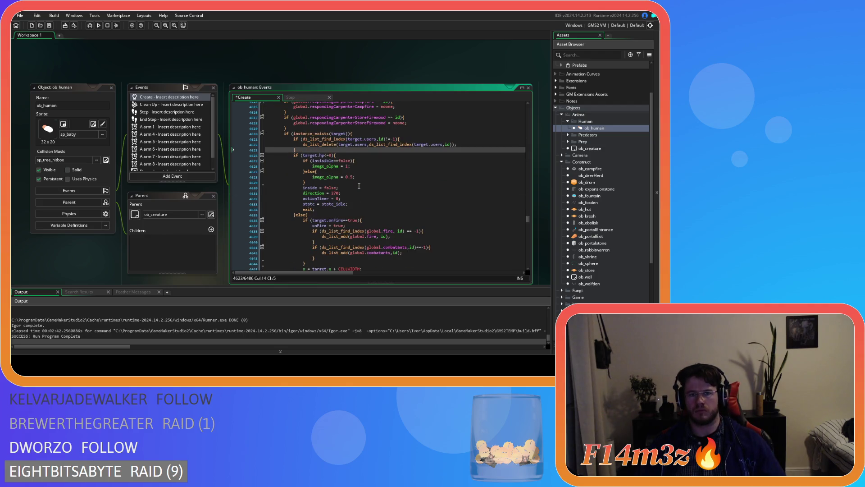
scroll(359, 186, down, 12)
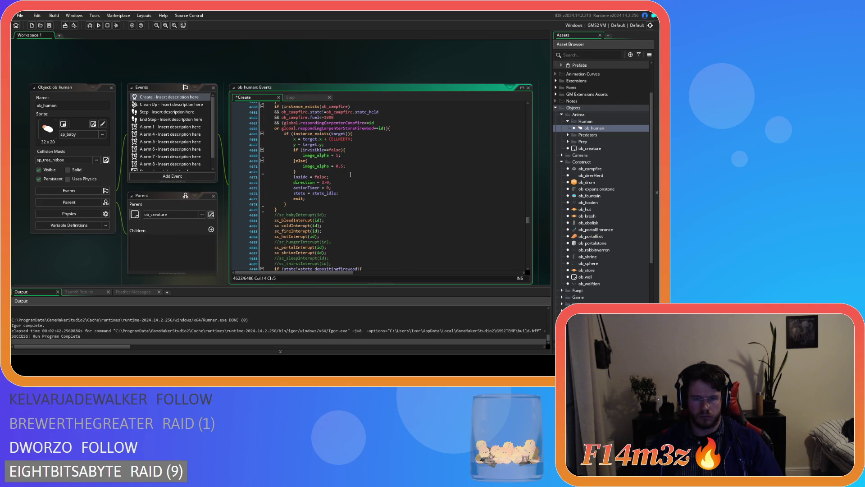
scroll(350, 174, up, 2)
scroll(351, 175, down, 12)
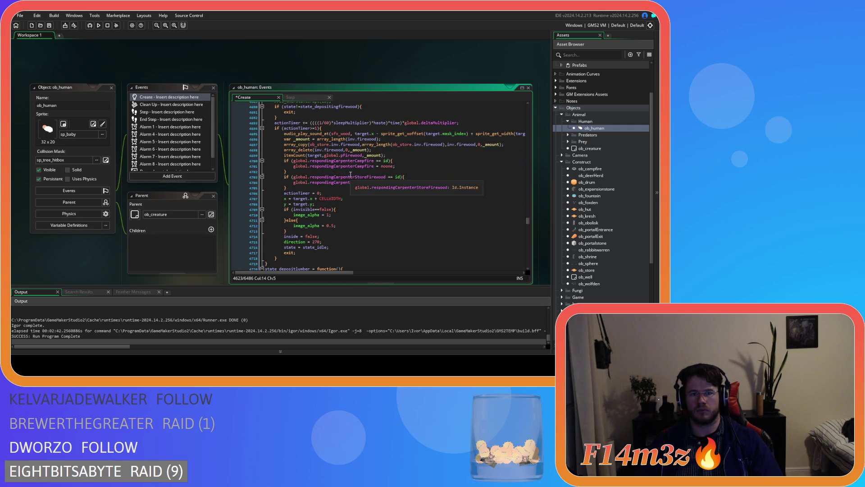
click(325, 188)
key(Return)
text(if (ds_list_find_index(target.users,id)!=-1){ 				ds_list_delete(target.users,ds_list_find_index(target.users,id)); 			})
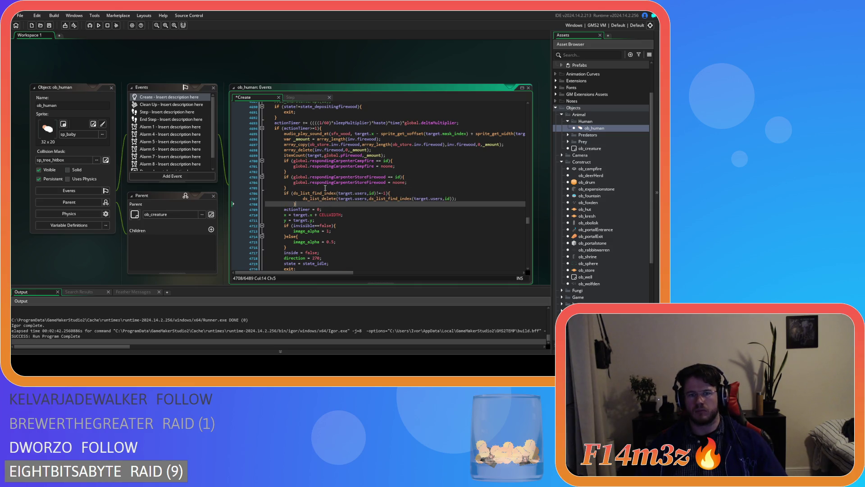
drag(306, 204, 266, 198)
scroll(290, 194, down, 6)
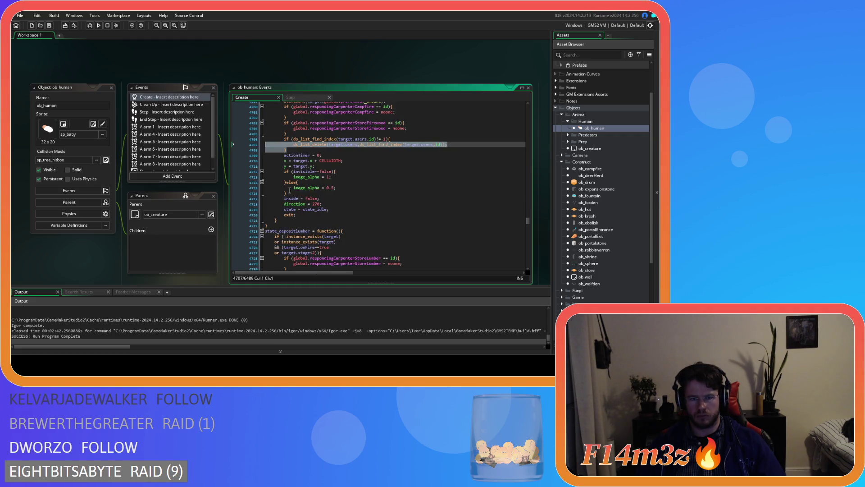
Insert the users-list removal block into the lumber depositing state's target check
scroll(290, 190, down, 15)
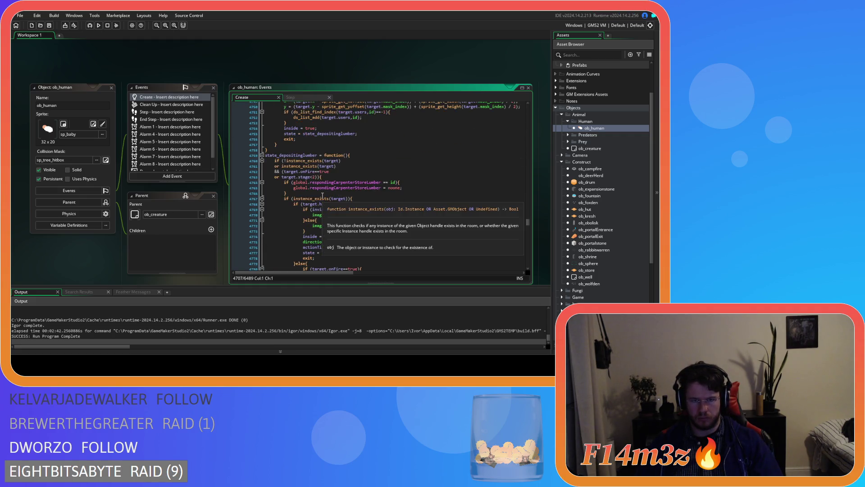
click(359, 185)
key(Return)
key(ctrl+v)
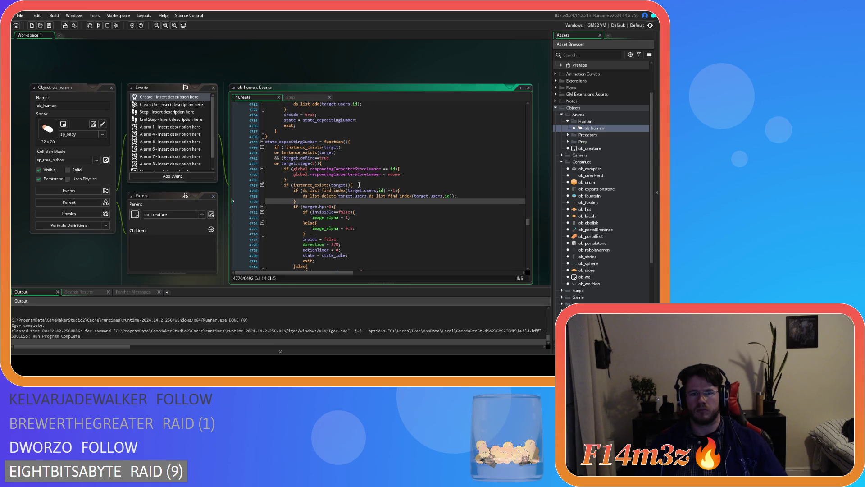
scroll(359, 185, down, 12)
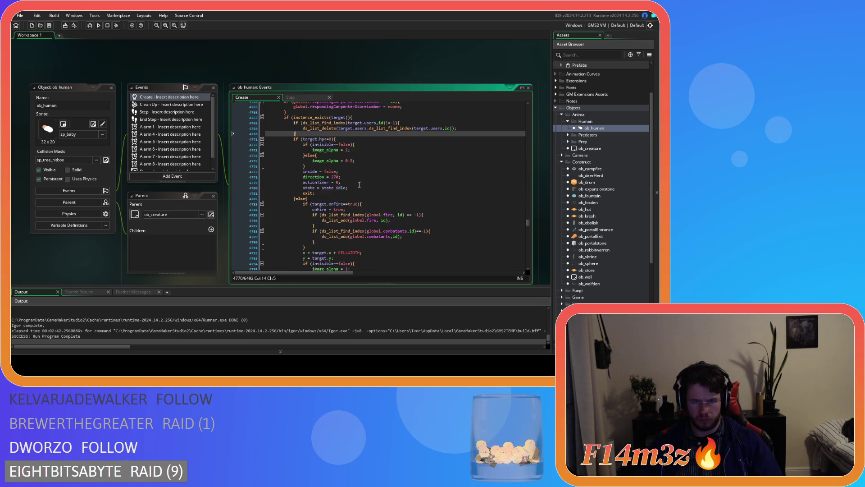
scroll(359, 185, down, 5)
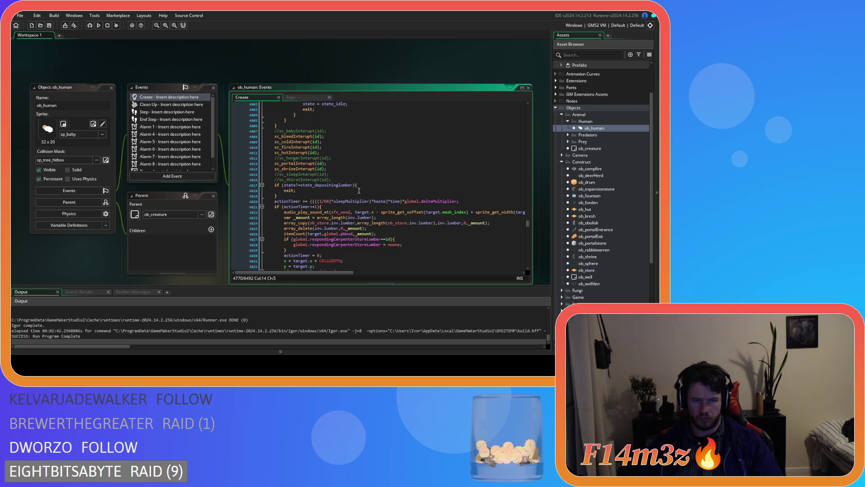
Add the removal block after the store-lumber check, closing it with a brace, and save
click(360, 190)
scroll(360, 190, down, 4)
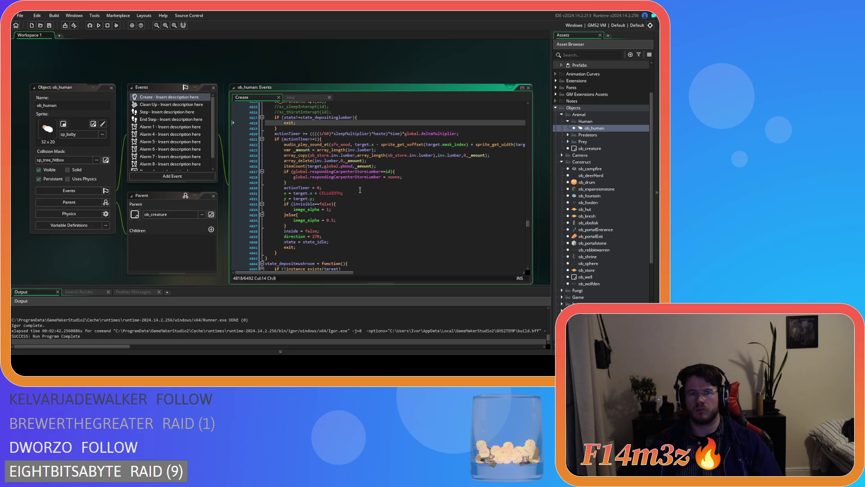
click(315, 182)
key(ctrl+v)
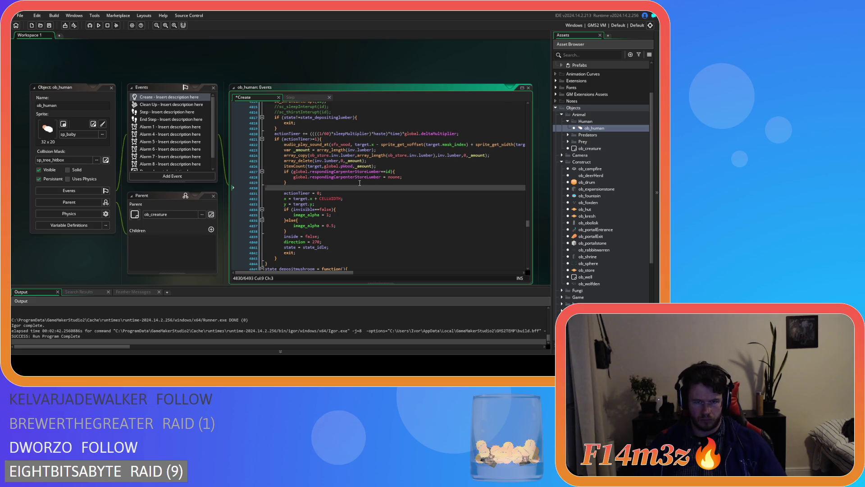
key(Return)
text(})
drag(317, 198, 265, 193)
key(ctrl+s)
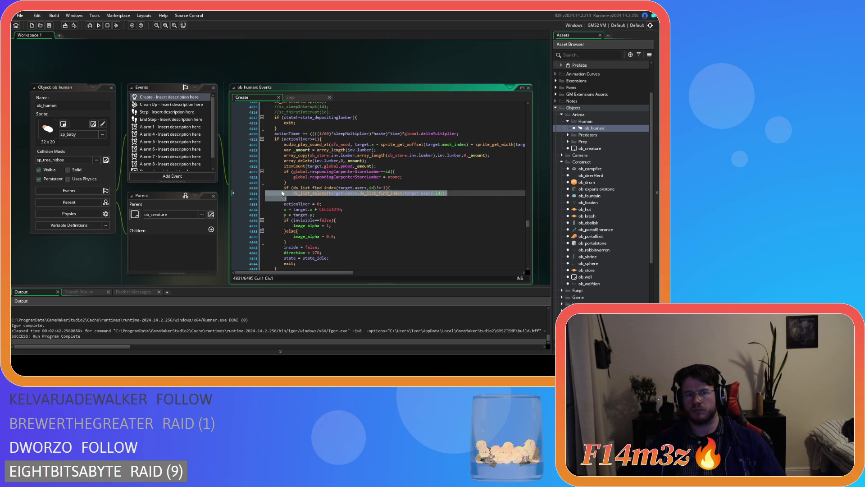
Insert the users-list removal block into the mushroom depositing state's target check
scroll(326, 191, down, 3)
scroll(326, 191, down, 3)
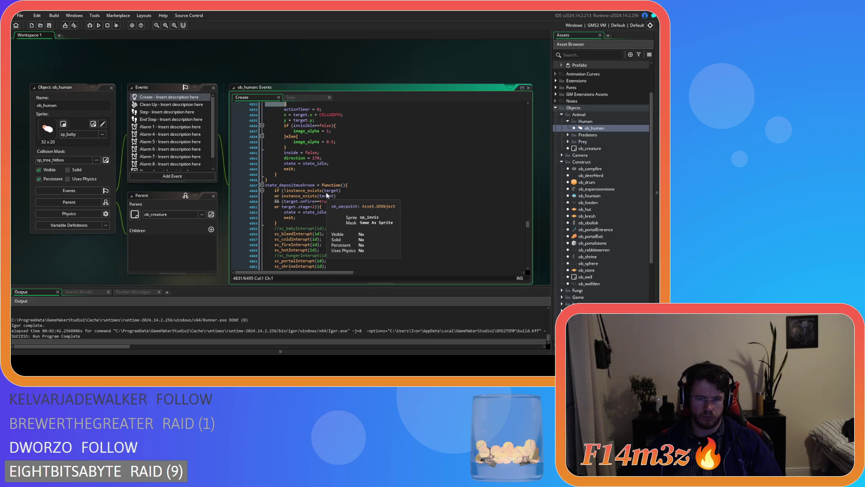
scroll(327, 194, down, 10)
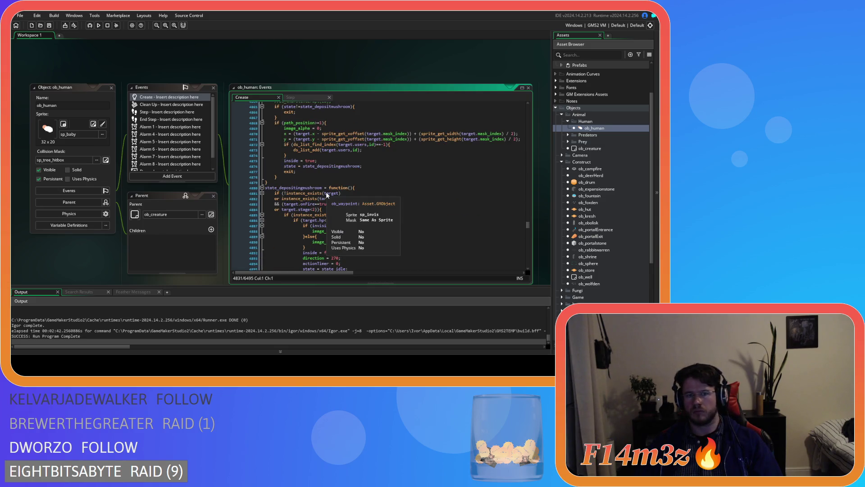
scroll(327, 194, down, 3)
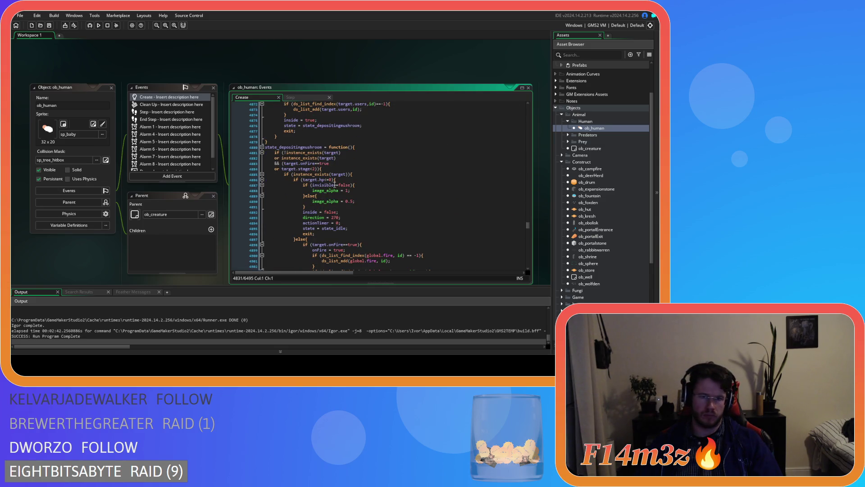
click(359, 176)
key(ctrl+v)
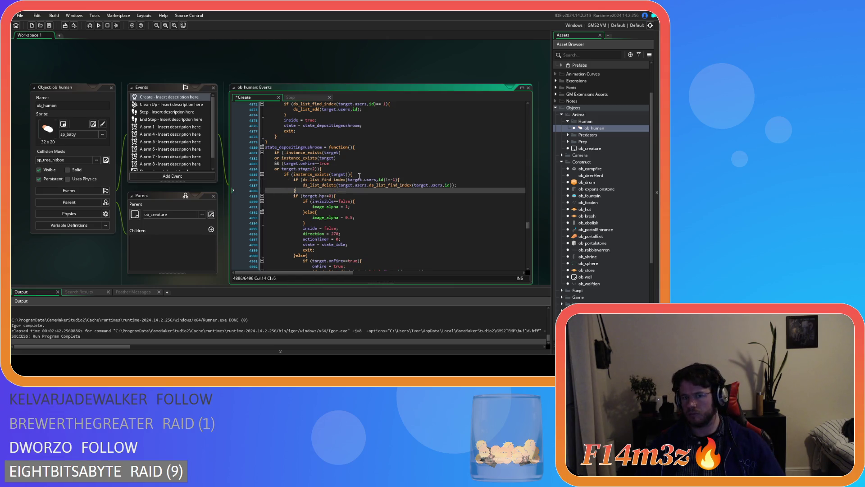
Add the removal block after the mushroom itemCount line, un-indent it one level, and save
scroll(359, 176, down, 8)
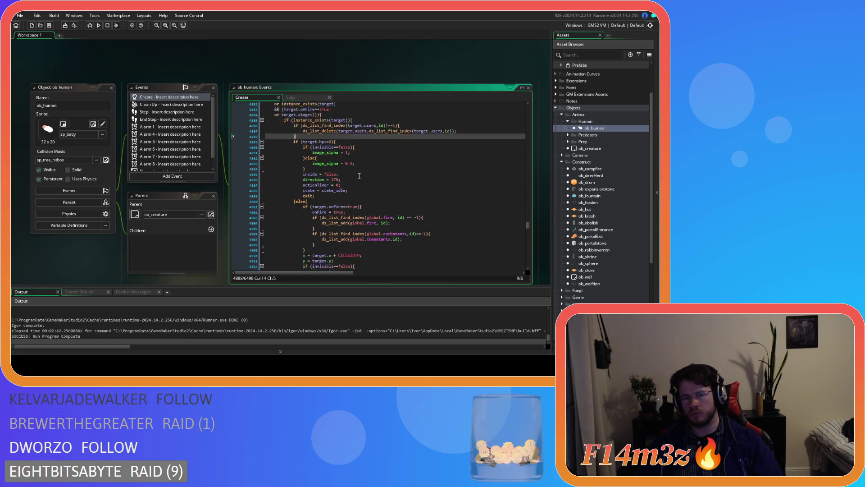
scroll(359, 176, down, 11)
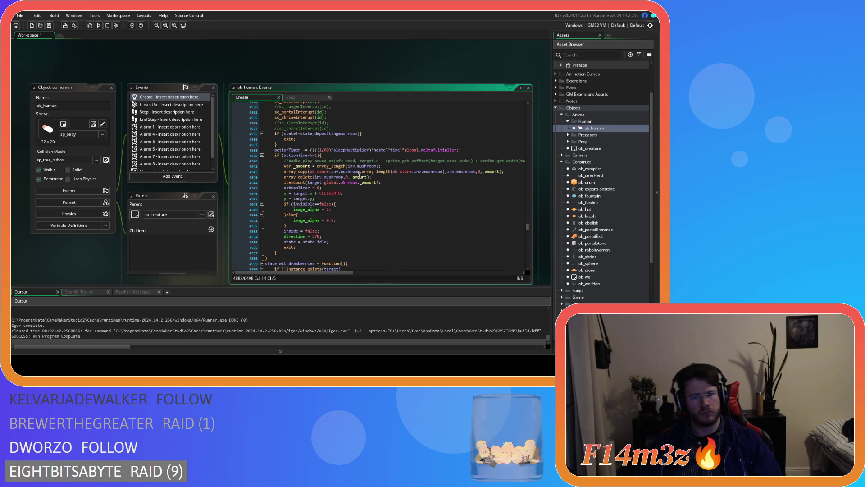
click(381, 182)
key(Return)
key(ctrl+v)
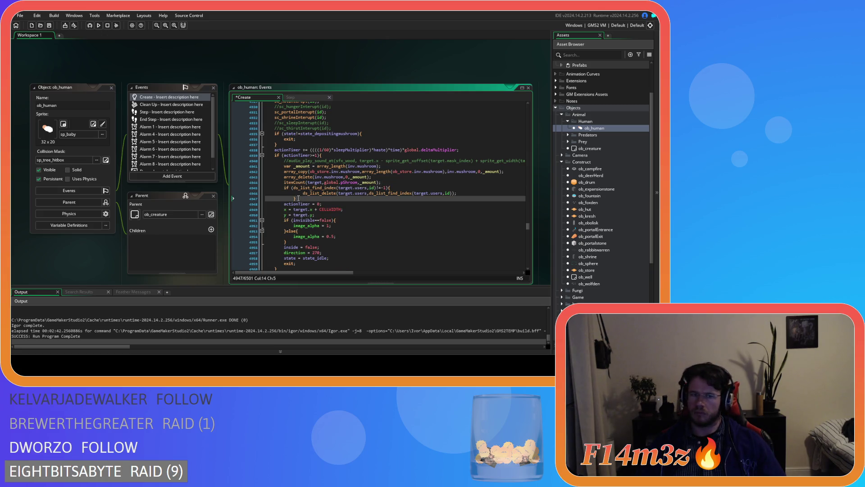
drag(299, 198, 265, 193)
key(shift+Tab)
key(ctrl+s)
scroll(295, 185, down, 4)
scroll(295, 185, down, 7)
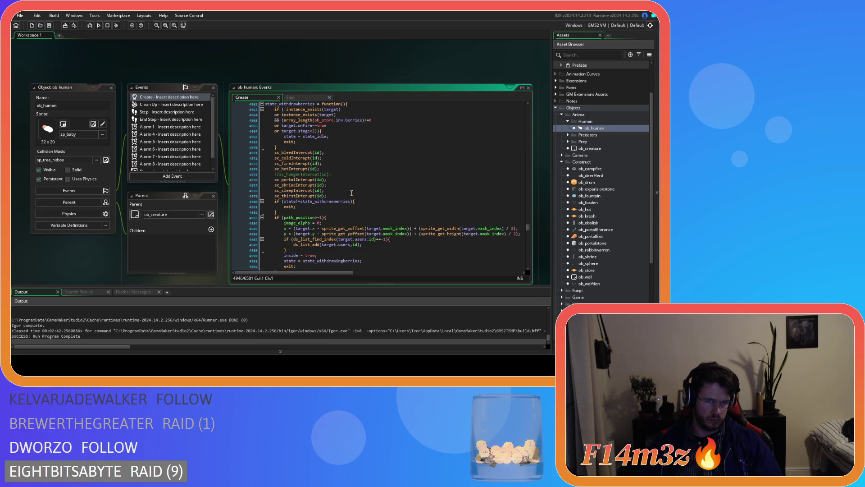
Insert the users-list removal block into the berries withdrawal target check and save
scroll(352, 193, down, 3)
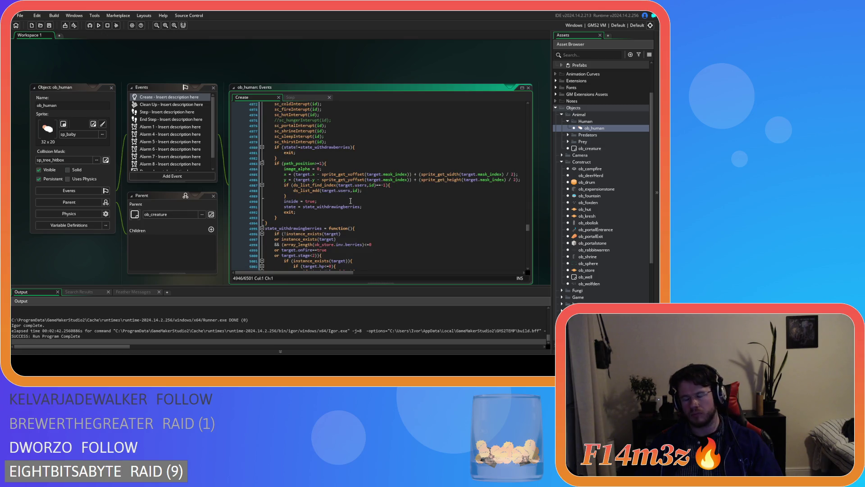
scroll(352, 195, down, 6)
click(360, 153)
key(Return)
text(if (ds_list_find_index(target.users,id)!=-1){ 				ds_list_delete(target.users,ds_list_find_index(target.users,id)); 			})
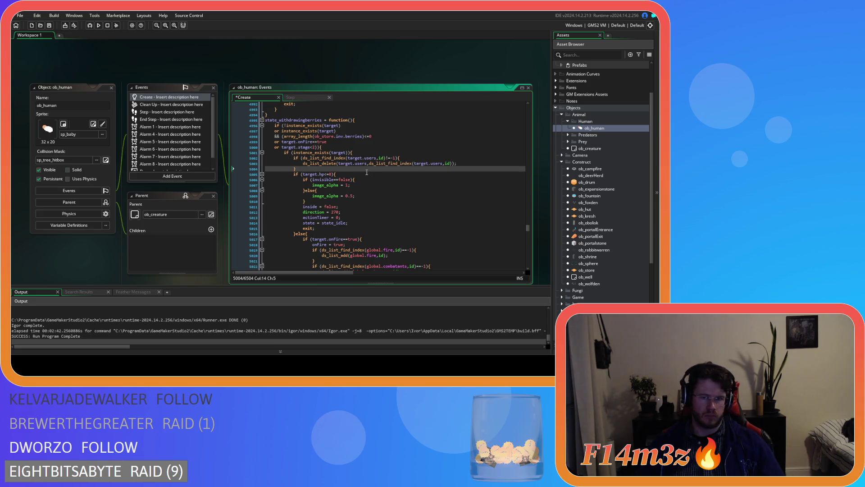
key(ctrl+s)
Add the removal block after the berries store removal, un-indent it one level, and save
scroll(365, 167, down, 8)
scroll(367, 172, down, 10)
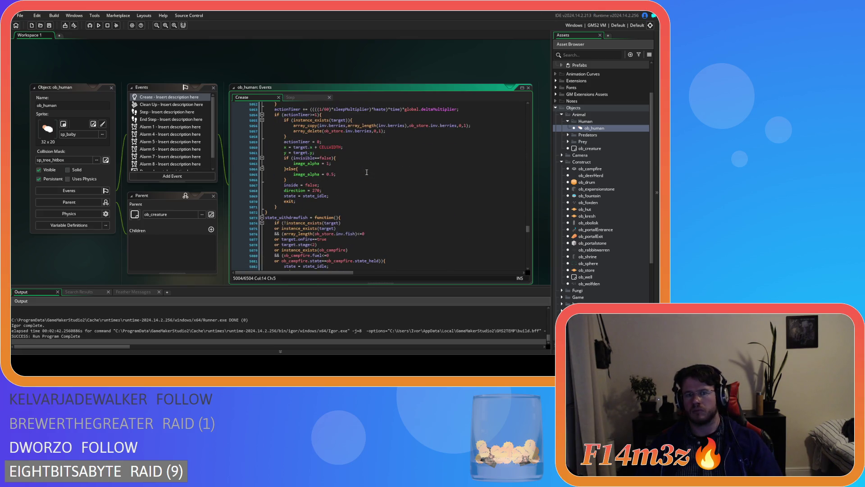
click(363, 138)
key(Return)
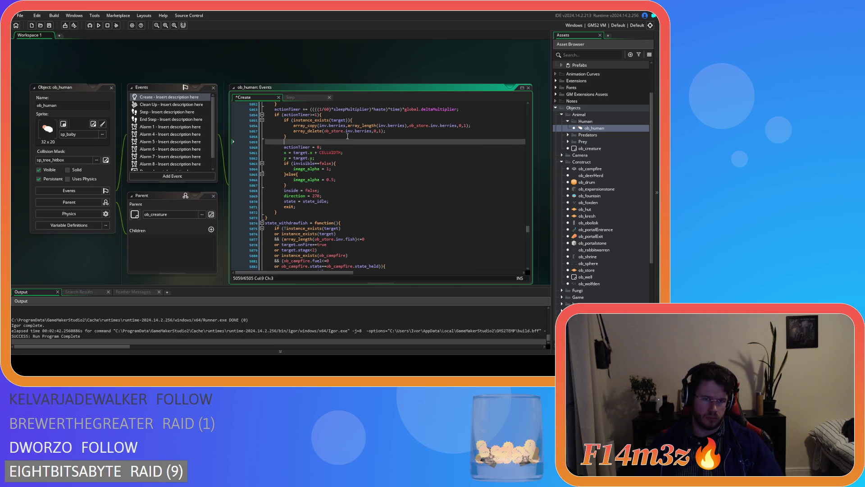
text(if (ds_list_find_index(target.users,id)!=-1){ 				ds_list_delete(target.users,ds_list_find_index(target.users,id)); 			})
key(shift+Home)
key(shift+Home)
key(shift+Up)
key(shift+Tab)
key(ctrl+s)
Add the users-list removal block to the fish withdrawal target check and after the fish store removal
scroll(326, 165, down, 15)
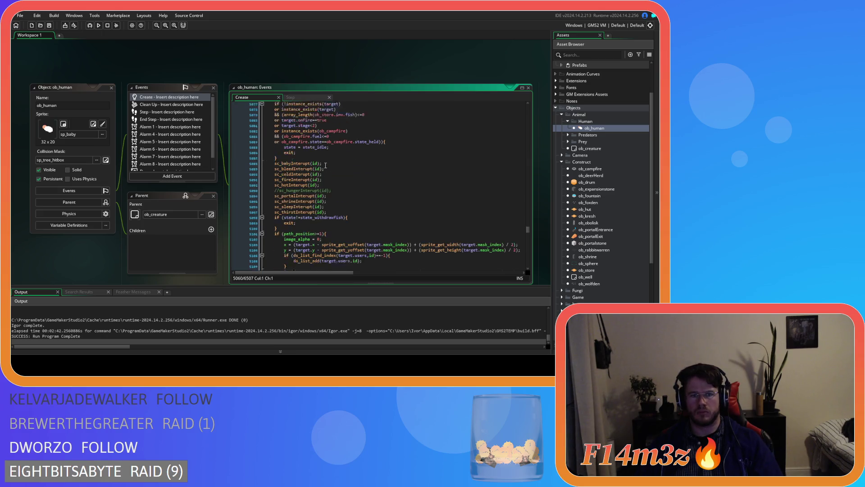
scroll(325, 166, down, 2)
click(373, 174)
key(Return)
text(if (ds_list_find_index(target.users,id)!=-1){ 				ds_list_delete(target.users,ds_list_find_index(target.users,id)); 			})
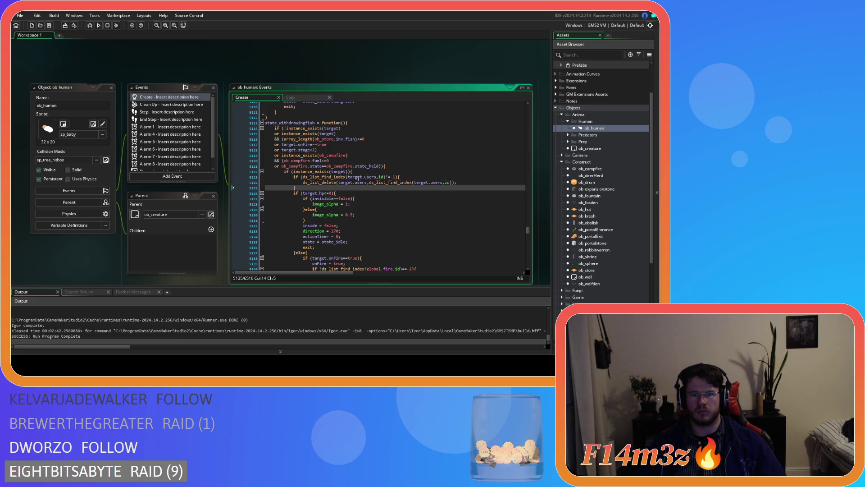
scroll(358, 179, down, 18)
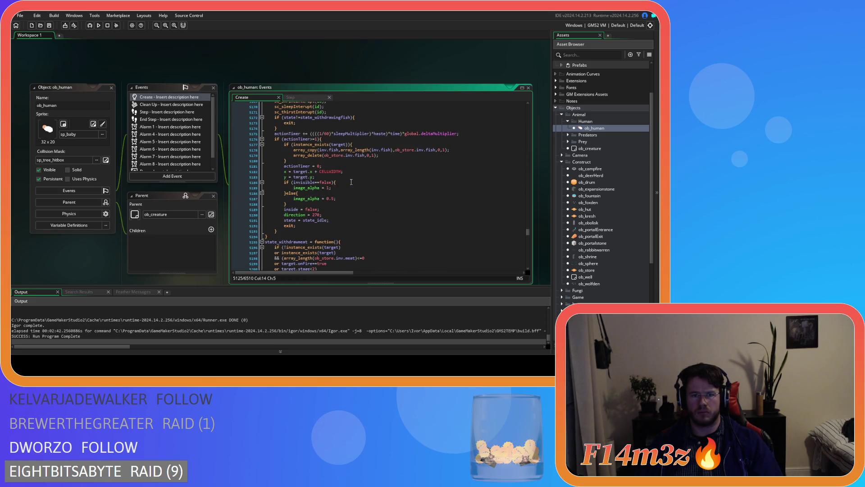
click(338, 159)
key(Return)
text(if (ds_list_find_index(target.users,id)!=-1){ 				ds_list_delete(target.users,ds_list_find_index(target.users,id)); 			})
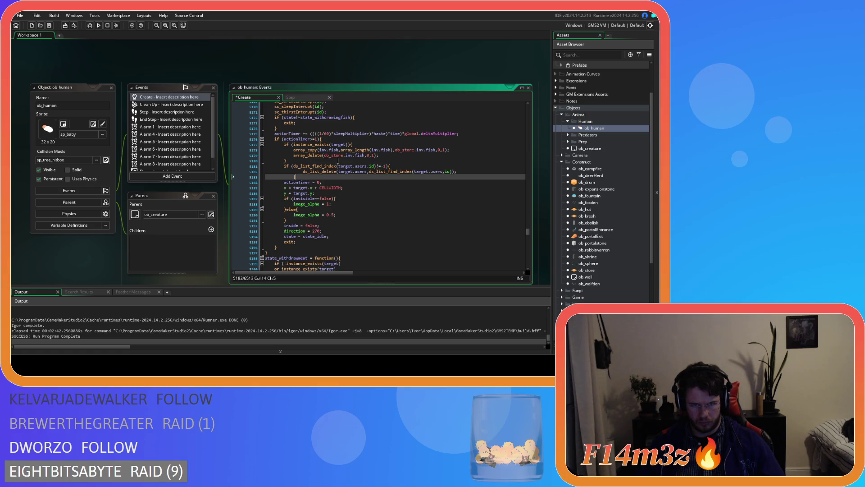
key(Home)
key(shift+Up)
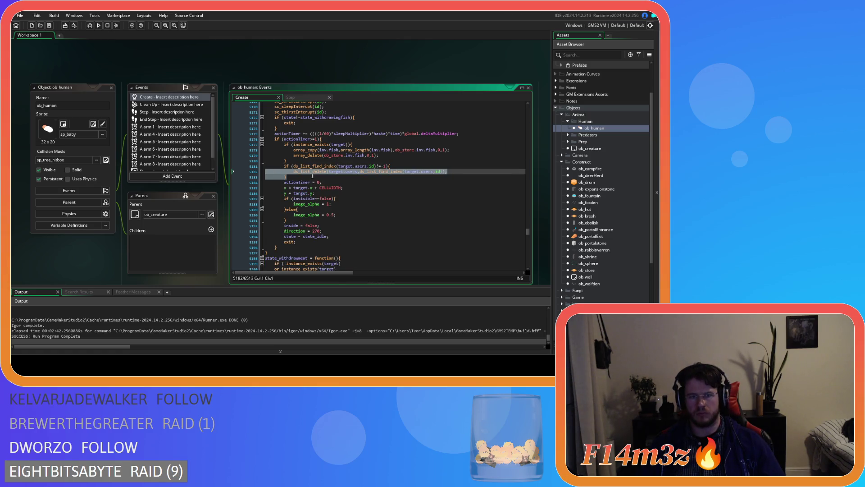
Delete the stray character after 'fuel' in the campfire check and save
scroll(310, 176, down, 2)
scroll(310, 175, down, 5)
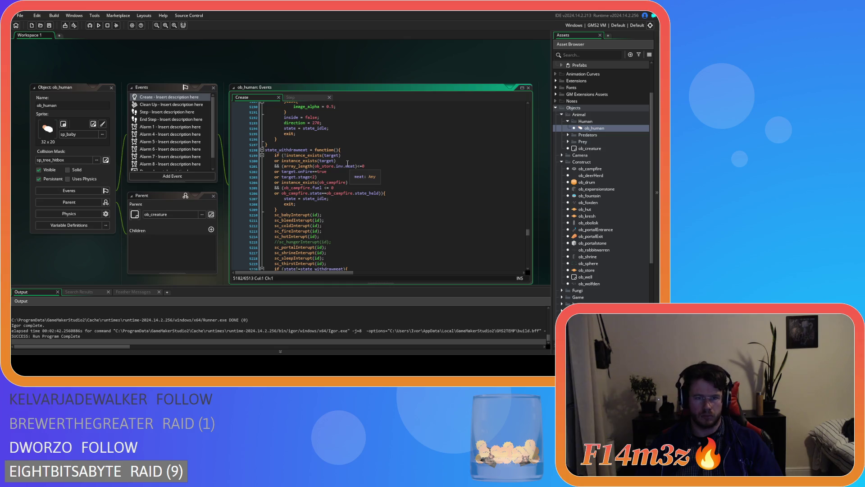
scroll(347, 163, down, 10)
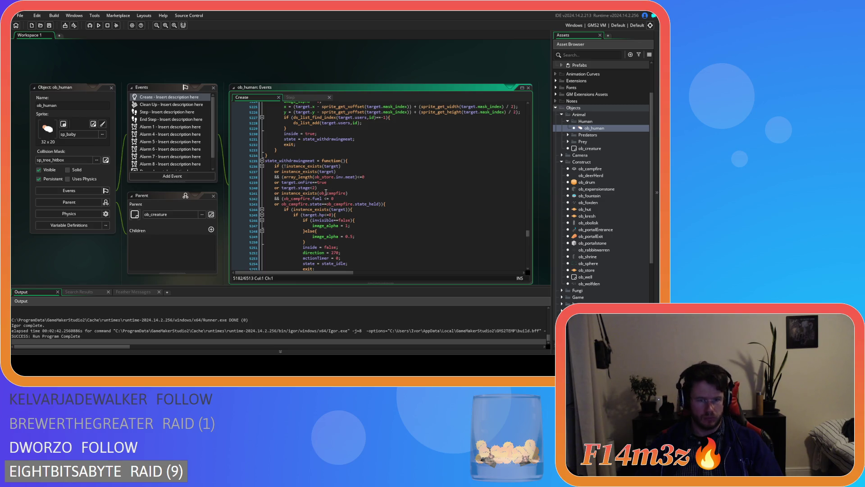
click(322, 199)
key(Delete)
key(ctrl+s)
Add the removal block to the meat withdrawal target check and after its array_delete line, saving both
scroll(342, 190, down, 2)
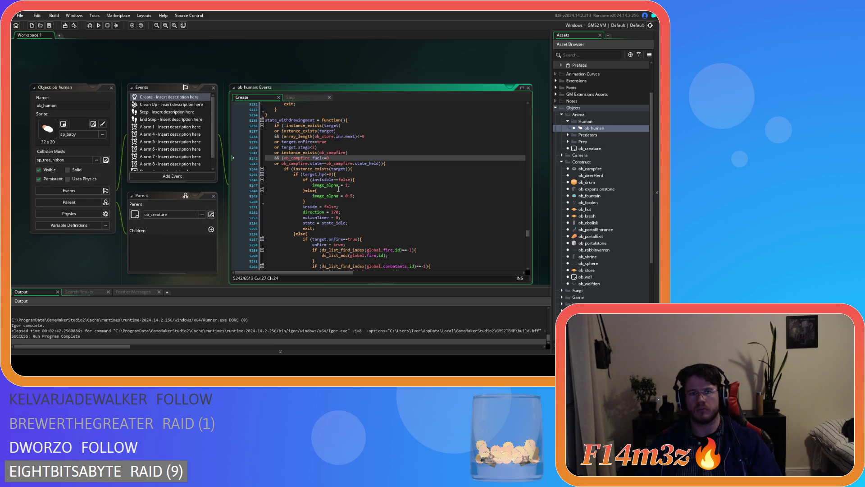
click(355, 169)
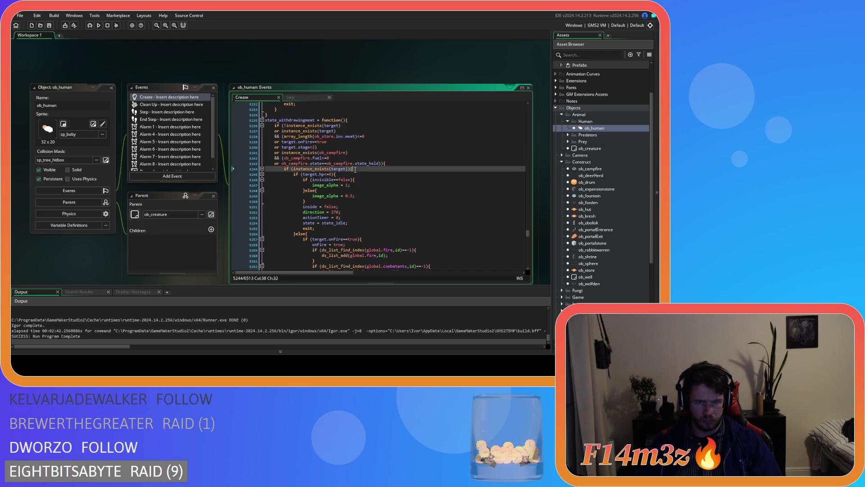
key(ctrl+v)
key(ctrl+s)
scroll(343, 180, down, 10)
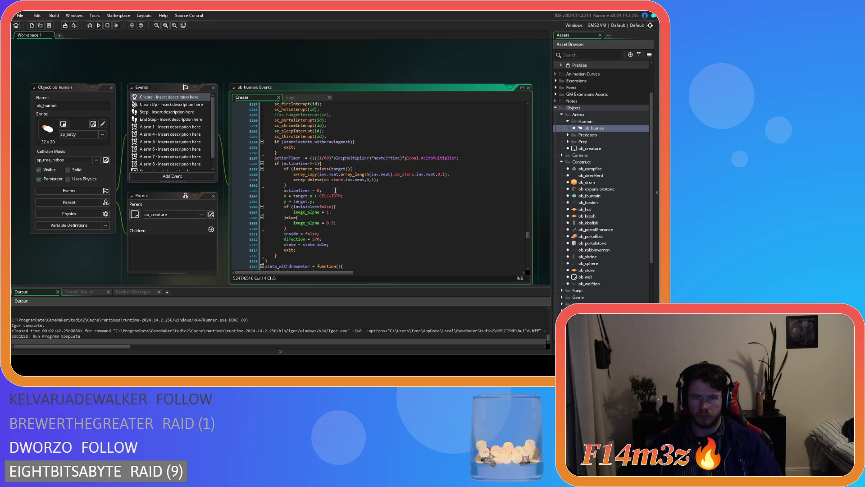
click(338, 184)
key(Return)
text(if (ds_list_find_index(target.users,id)!=-1){ 				ds_list_delete(target.users,ds_list_find_index(target.users,id)); 			})
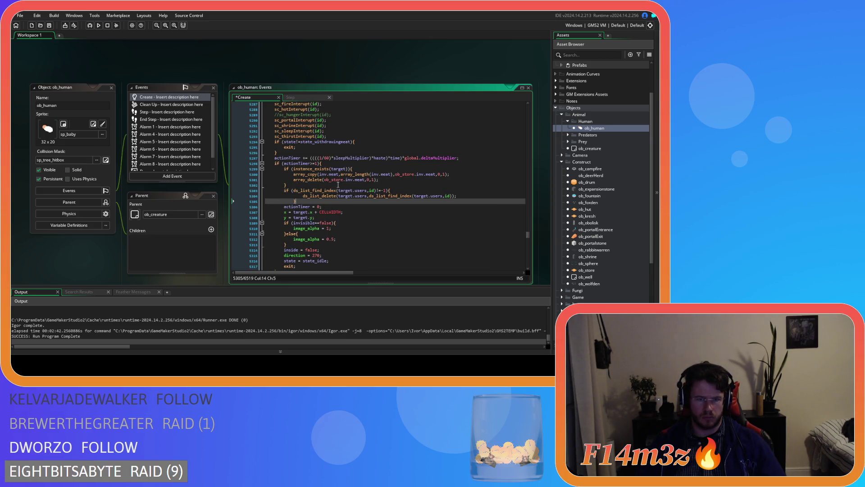
drag(288, 201, 270, 195)
key(ctrl+s)
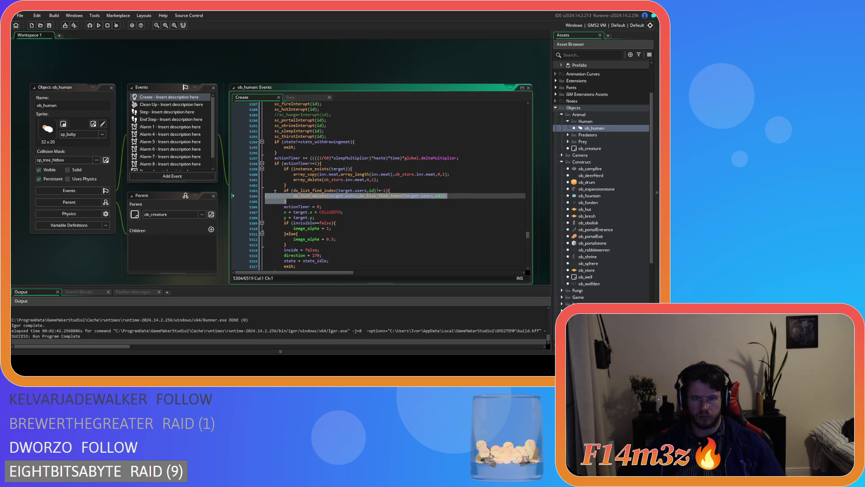
scroll(289, 189, down, 8)
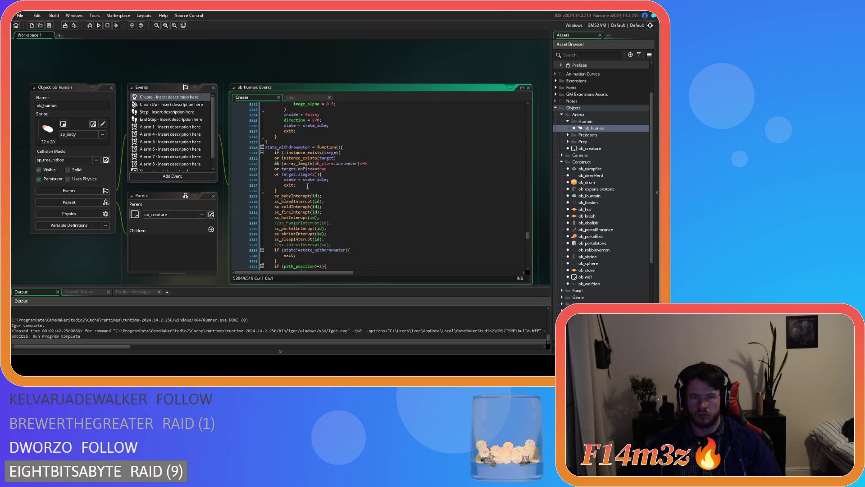
Paste the users-list removal block into state_withdrawwater after its target check and array_delete, then save
scroll(307, 187, down, 12)
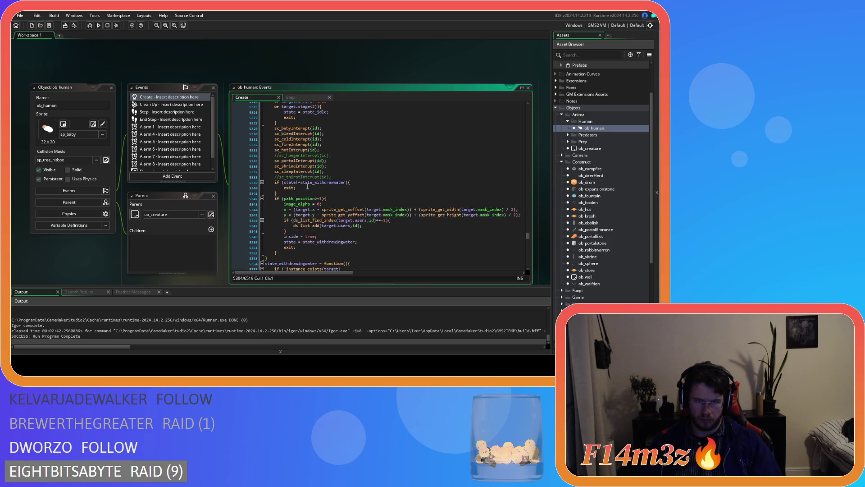
click(364, 161)
key(ctrl+v)
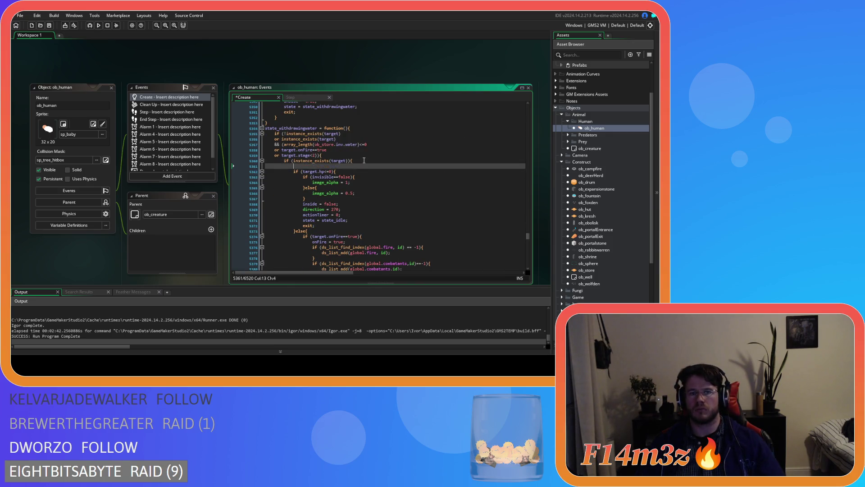
scroll(343, 176, down, 7)
scroll(340, 178, down, 10)
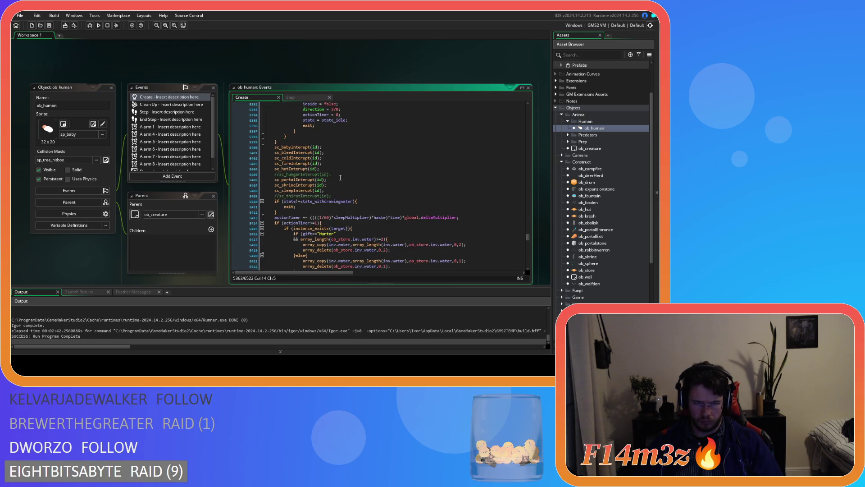
scroll(340, 177, down, 1)
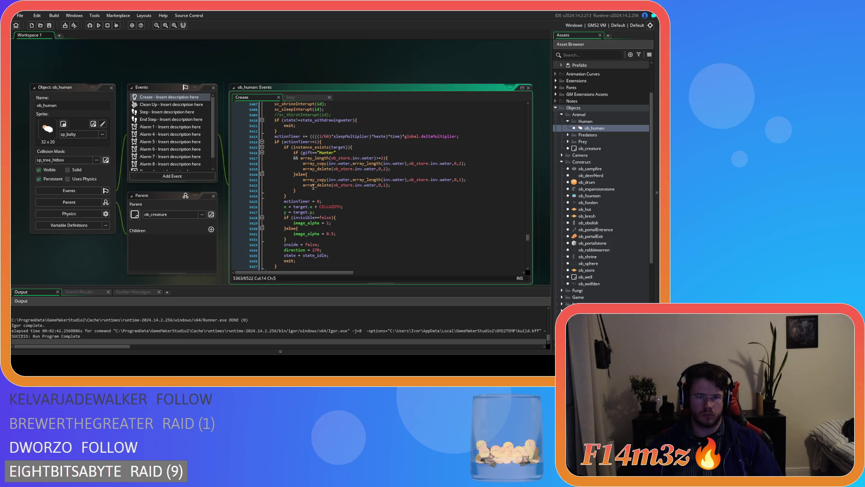
click(303, 195)
key(ctrl+v)
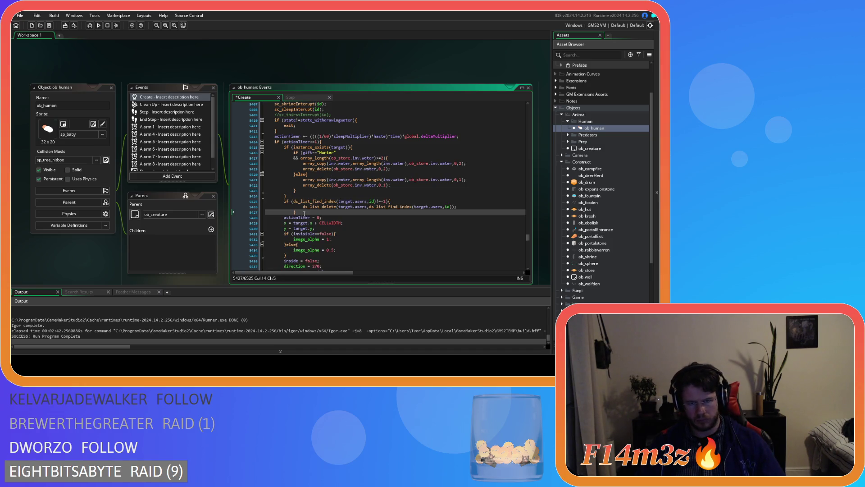
key(BackSpace)
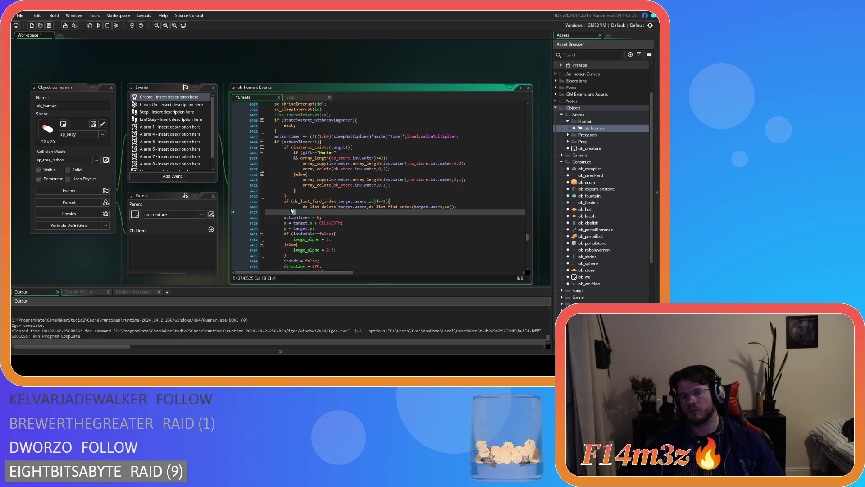
key(ctrl+z)
key(ctrl+s)
Insert the removal block after state_withdrawingwaterfire's target existence check and save
scroll(308, 206, down, 5)
scroll(308, 207, down, 12)
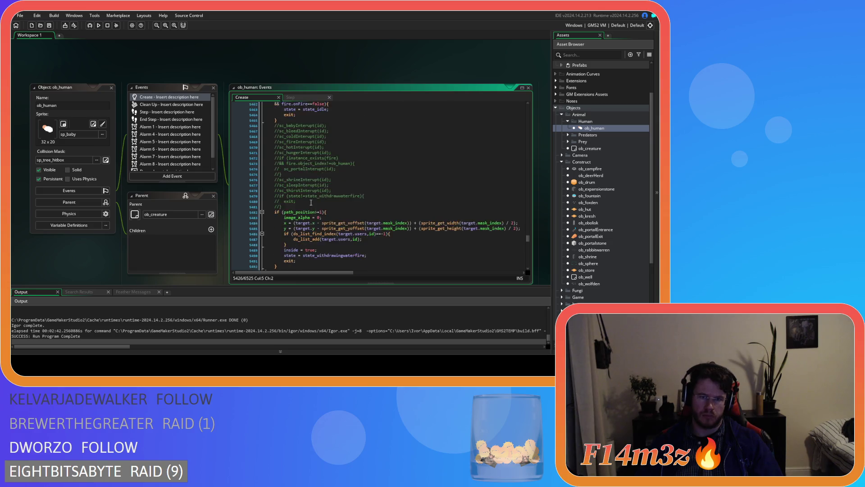
scroll(311, 202, down, 7)
scroll(311, 202, down, 3)
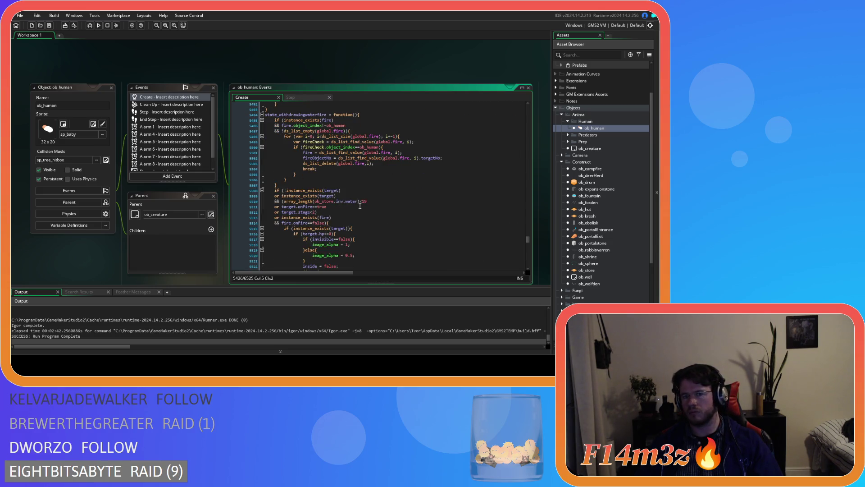
scroll(357, 205, down, 3)
click(364, 188)
key(ctrl+v)
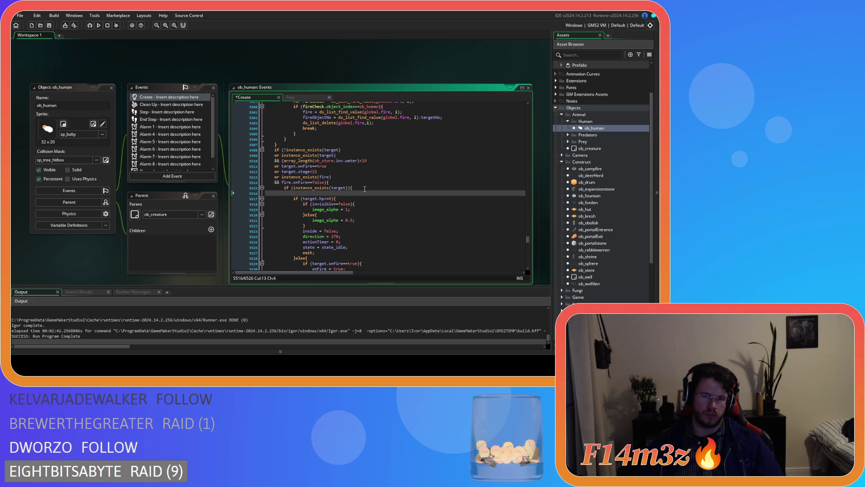
key(ctrl+s)
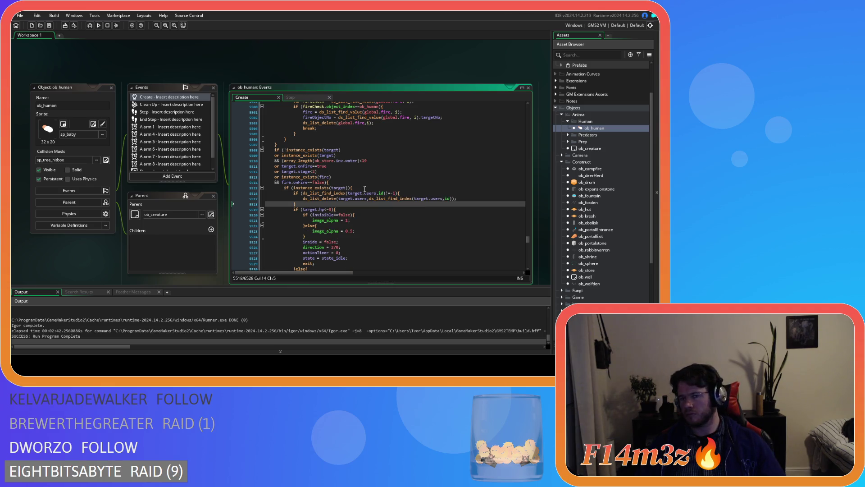
Add the removal block on a new line after state_withdrawingwaterfire's array_delete line and save
scroll(364, 189, down, 3)
scroll(364, 189, down, 6)
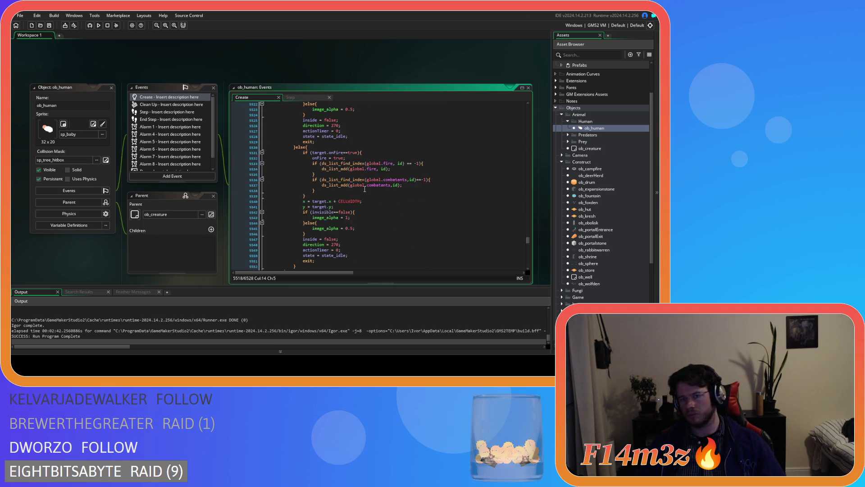
scroll(364, 189, down, 6)
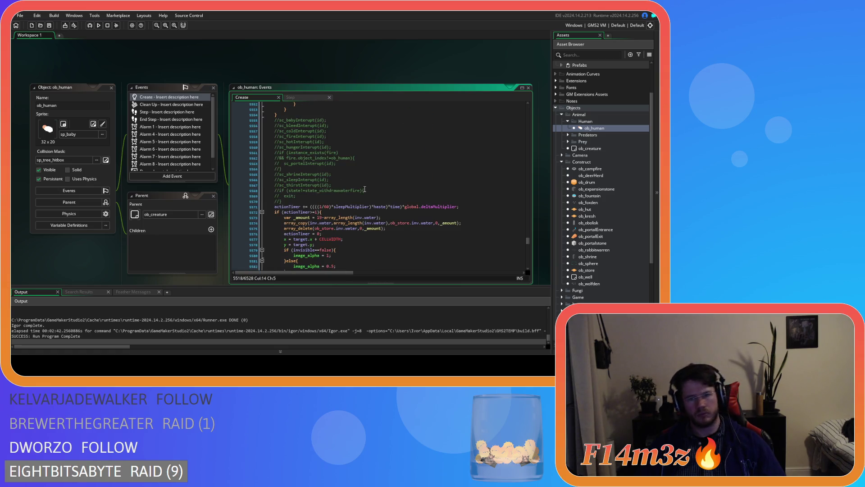
scroll(364, 189, down, 5)
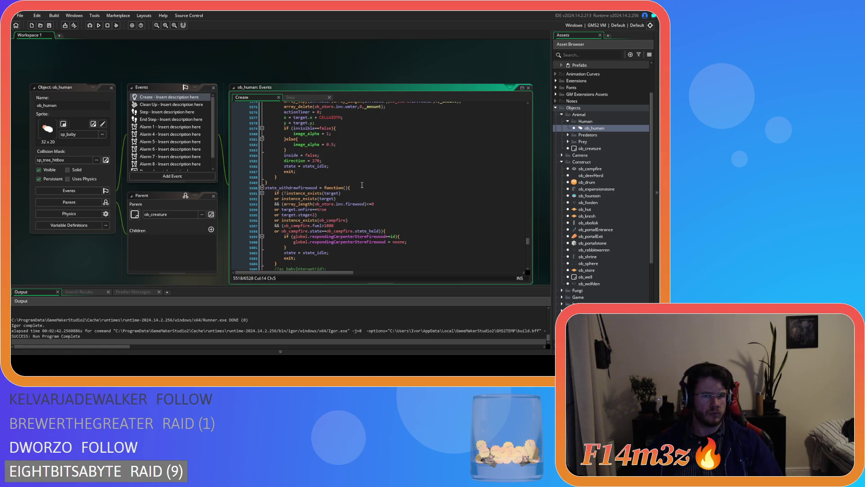
scroll(361, 184, down, 3)
scroll(361, 184, up, 20)
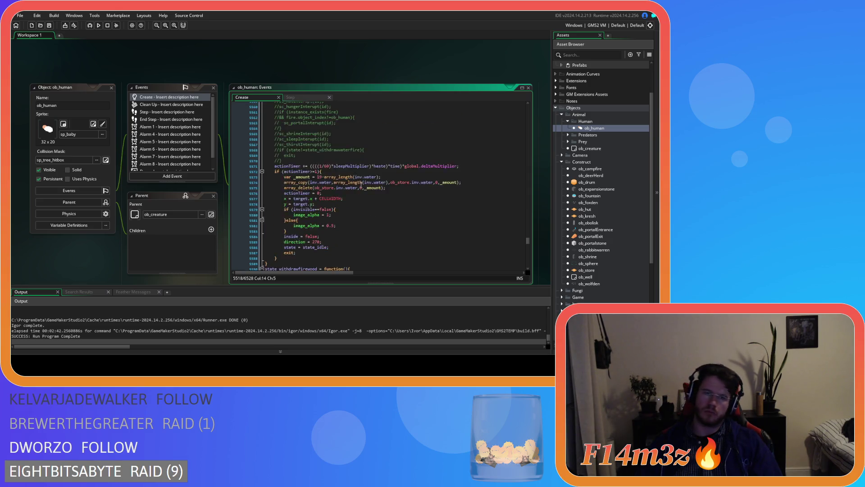
scroll(361, 184, up, 8)
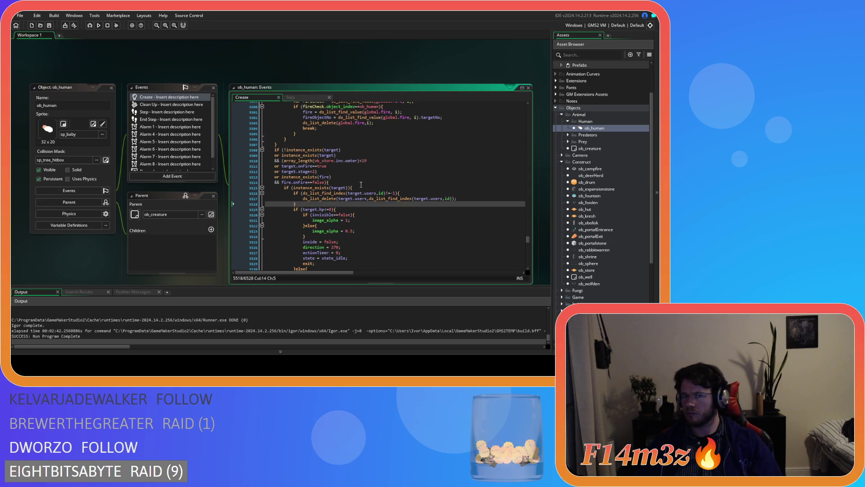
scroll(361, 184, down, 3)
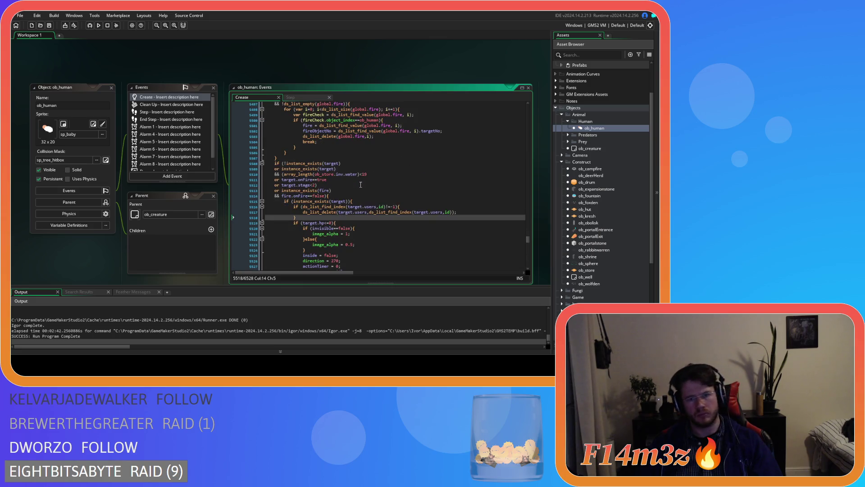
scroll(359, 180, down, 20)
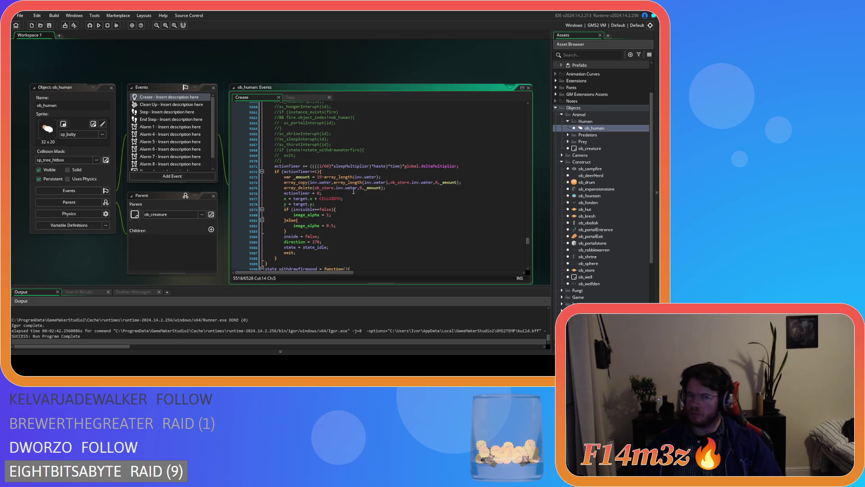
click(390, 188)
key(Return)
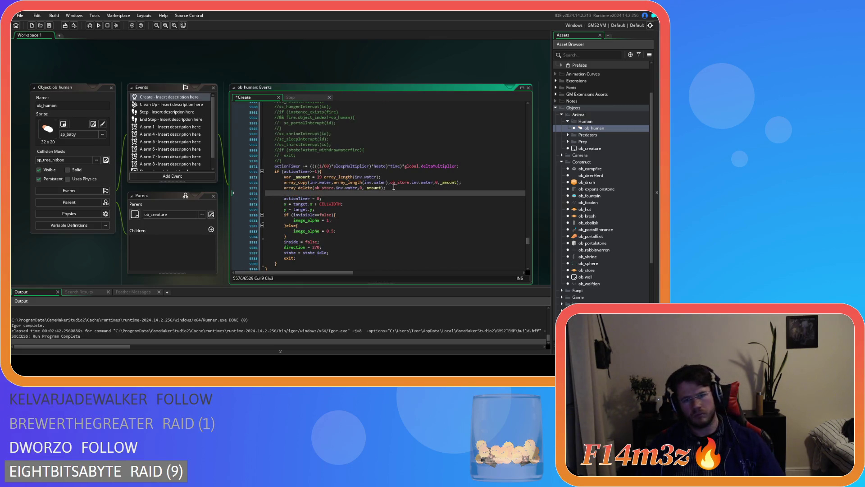
text(if (ds_list_find_index(target.users,id)!=-1){ 				ds_list_delete(target.users,ds_list_find_index(target.users,id)); 			})
drag(287, 204, 270, 198)
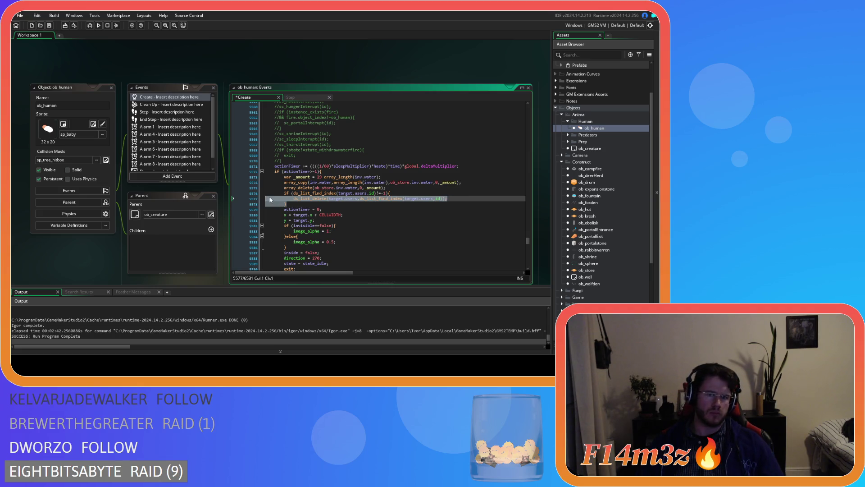
key(ctrl+s)
scroll(353, 183, down, 10)
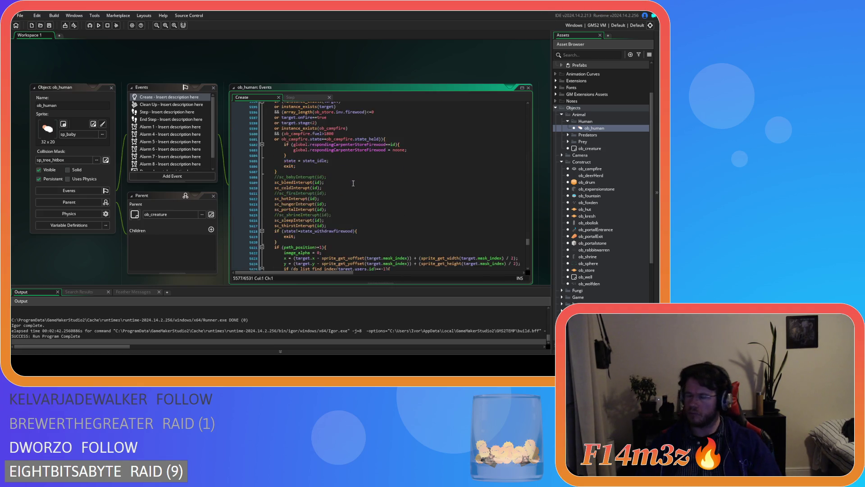
Paste the users-list removal block into the firewood withdrawal state's target check and after its array_delete, then save
scroll(353, 183, down, 10)
scroll(352, 182, down, 2)
click(365, 176)
key(ctrl+v)
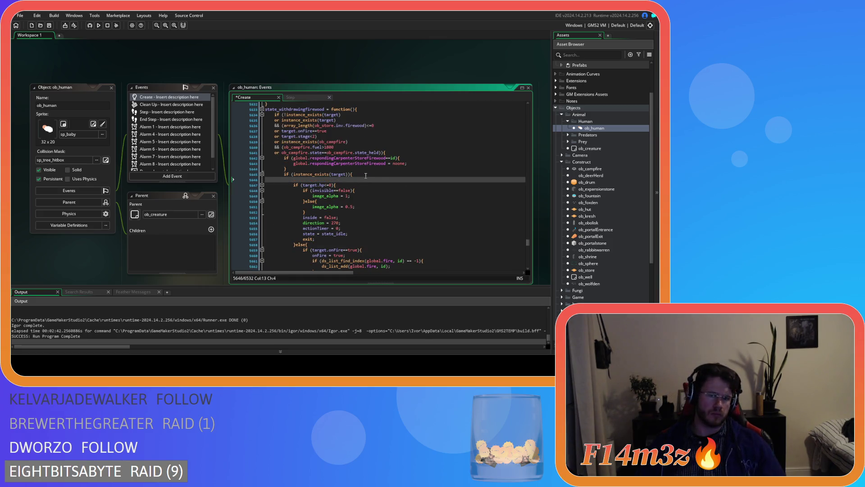
scroll(364, 177, down, 4)
scroll(364, 176, down, 15)
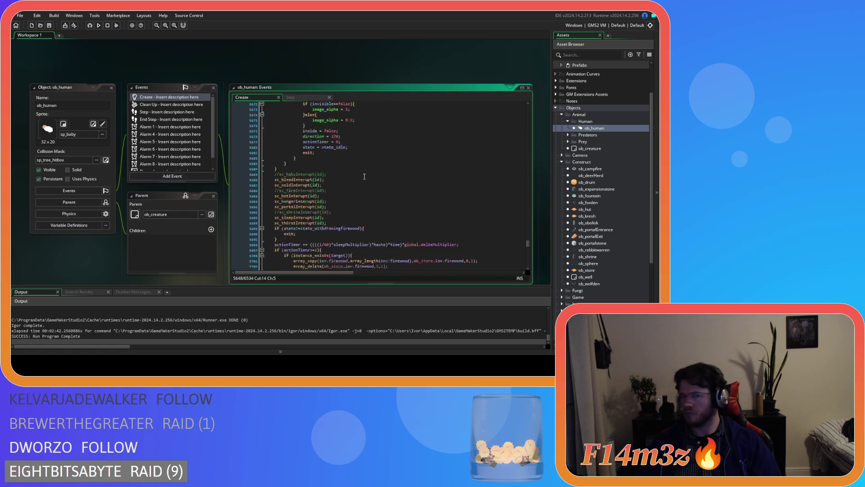
click(393, 172)
key(ctrl+v)
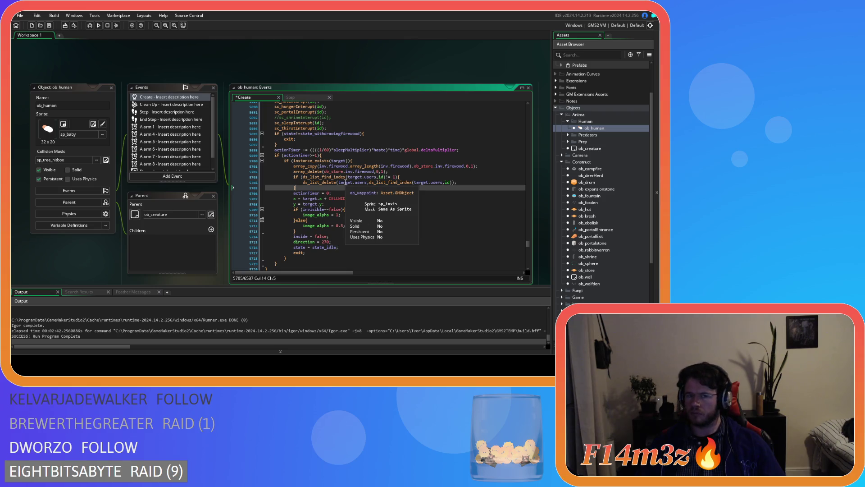
key(ctrl+s)
Add the removal block inside the next firewood withdrawal check and after its array removal
scroll(342, 181, down, 7)
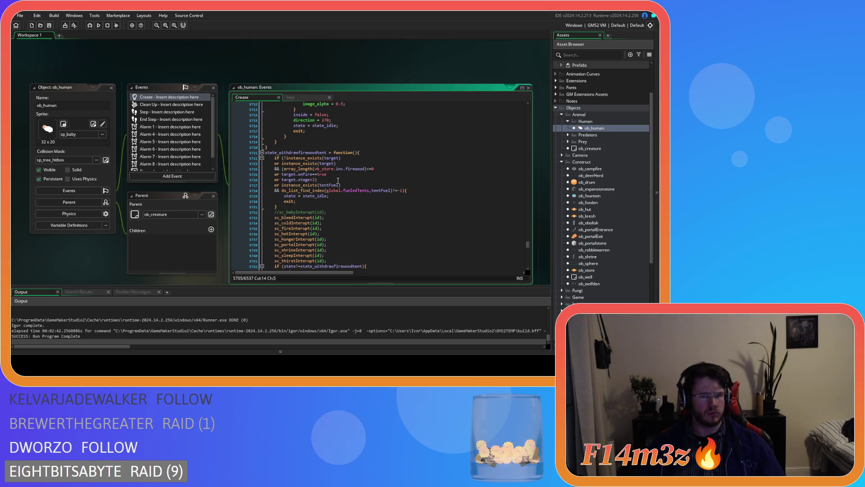
scroll(338, 180, down, 12)
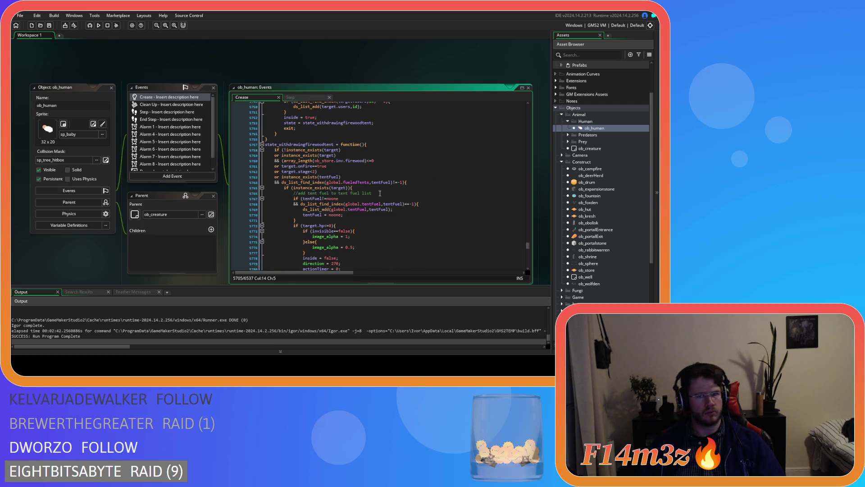
click(404, 188)
key(Return)
text(if (ds_list_find_index(target.users,id)!=-1){ 				ds_list_delete(target.users,ds_list_find_index(target.users,id)); 			})
key(ctrl+s)
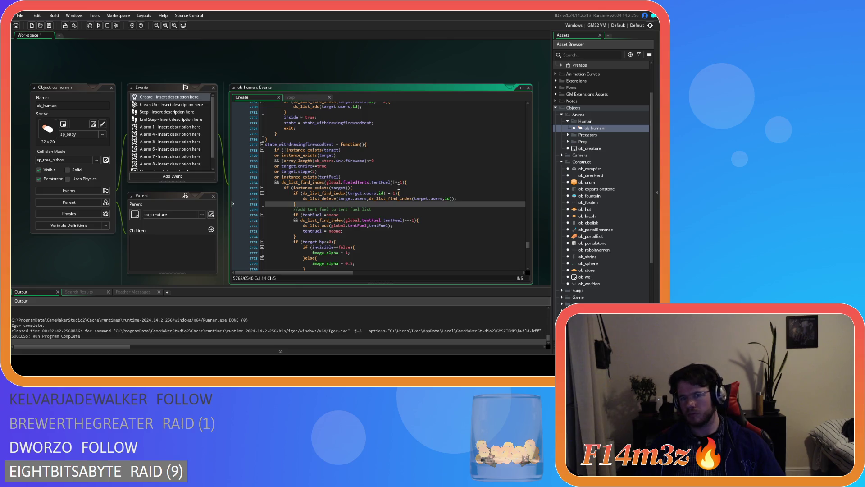
scroll(399, 187, down, 15)
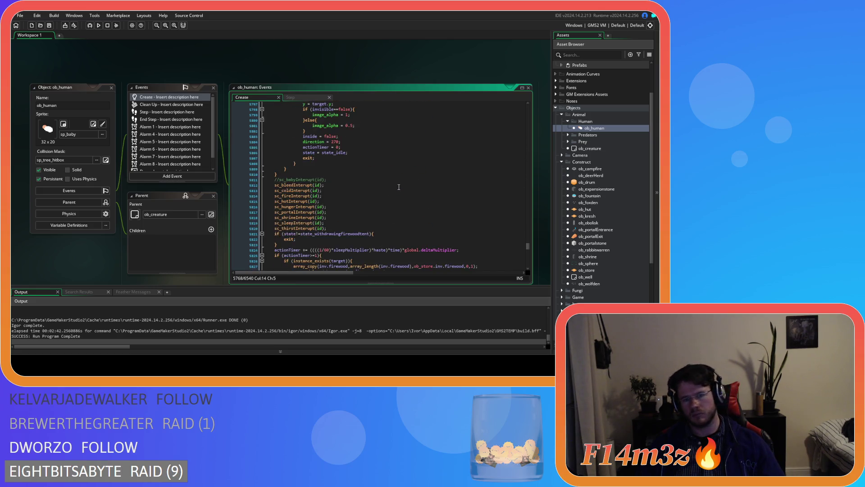
scroll(399, 187, down, 4)
scroll(399, 187, up, 19)
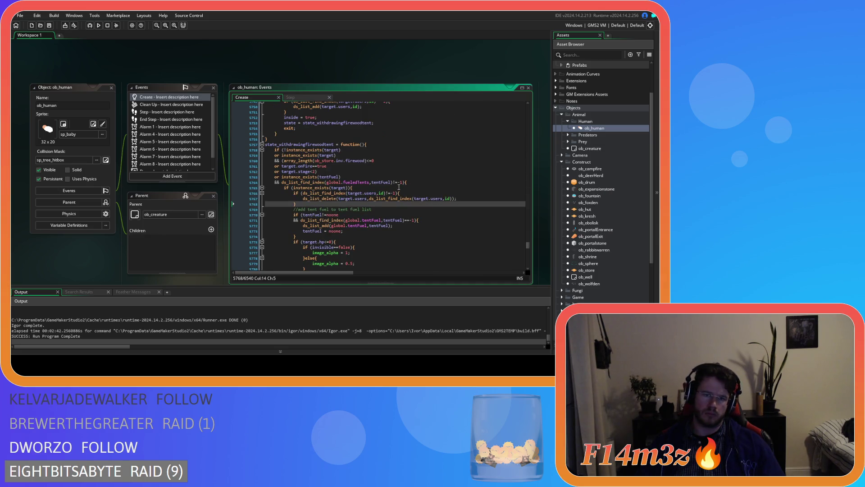
scroll(398, 187, down, 4)
scroll(398, 187, down, 15)
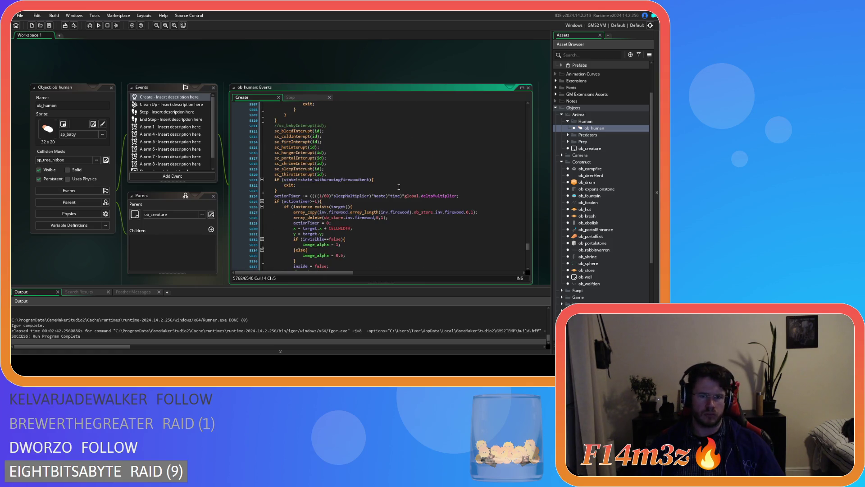
scroll(398, 187, up, 17)
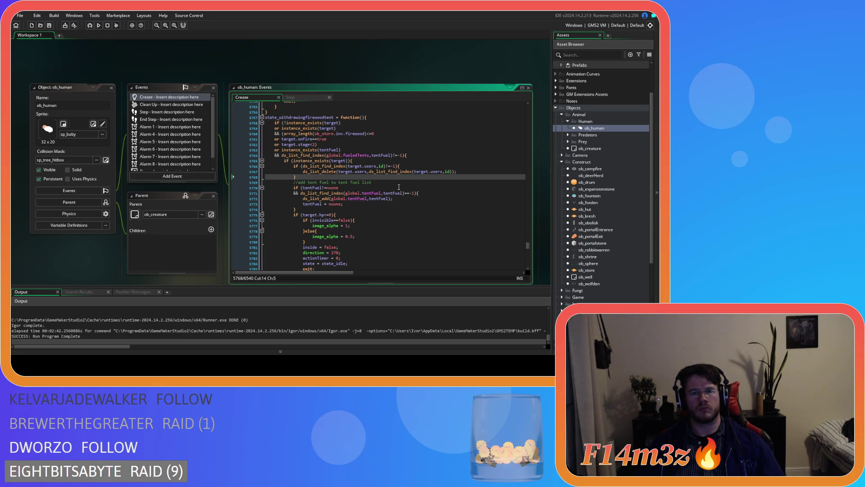
scroll(399, 187, down, 17)
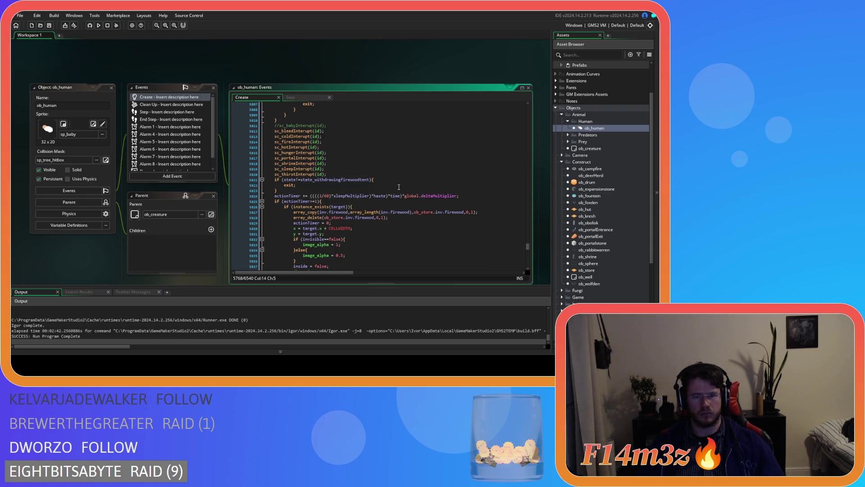
scroll(398, 187, up, 17)
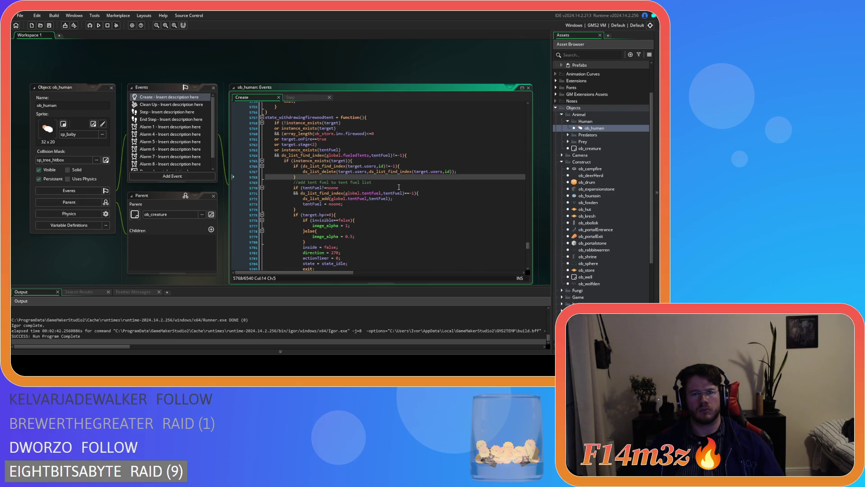
scroll(399, 187, down, 20)
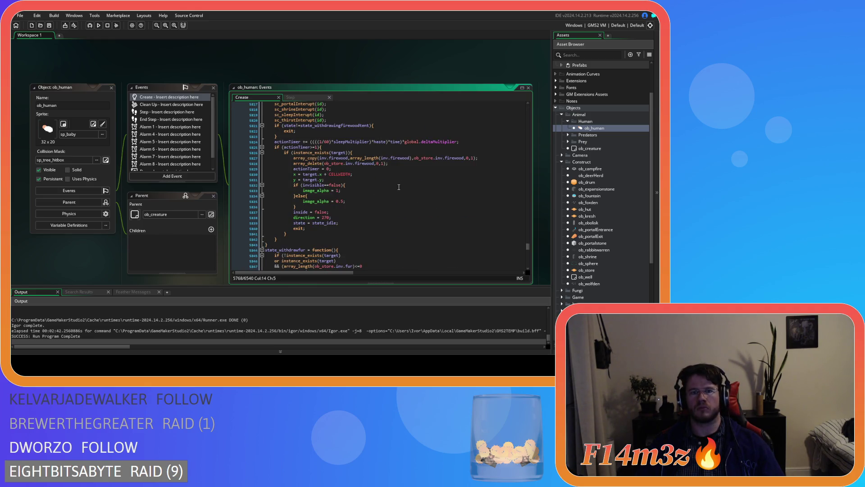
click(391, 163)
key(Return)
key(ctrl+v)
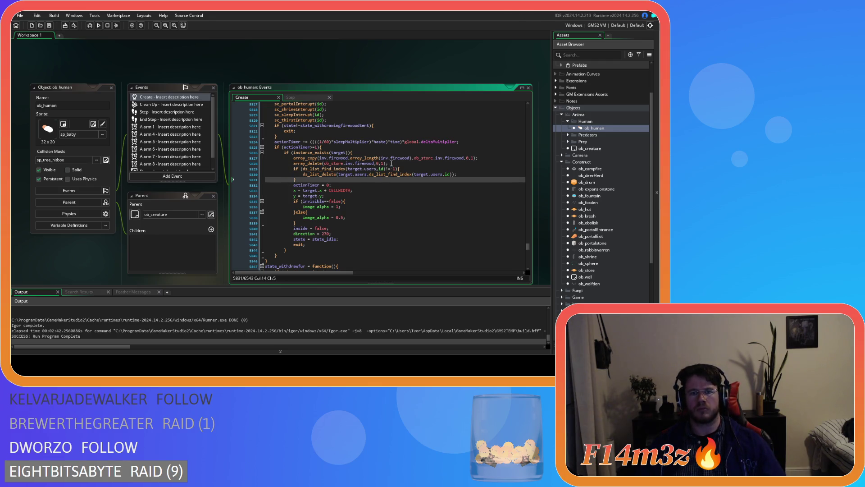
Insert the removal block at both points of the fur withdrawal state and save
scroll(382, 174, up, 5)
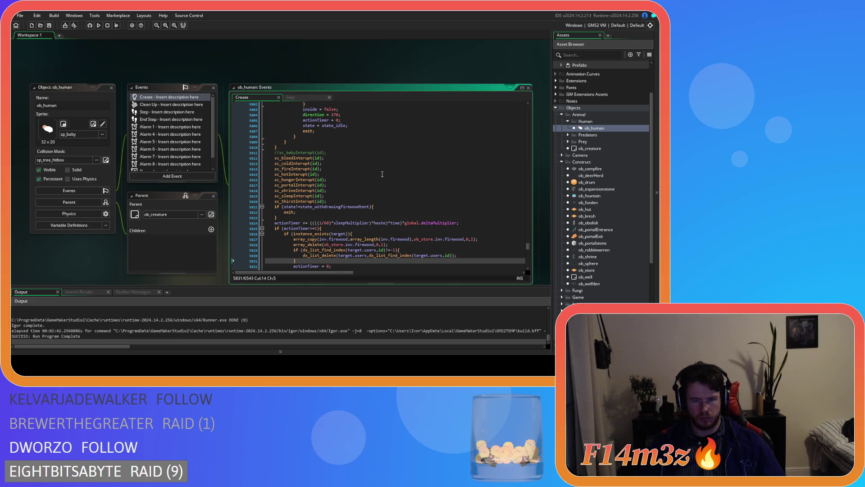
scroll(382, 174, down, 7)
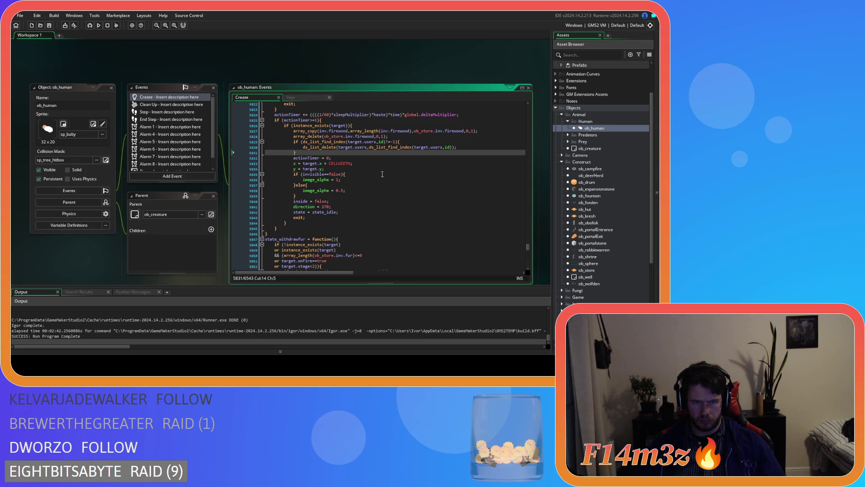
scroll(382, 174, down, 7)
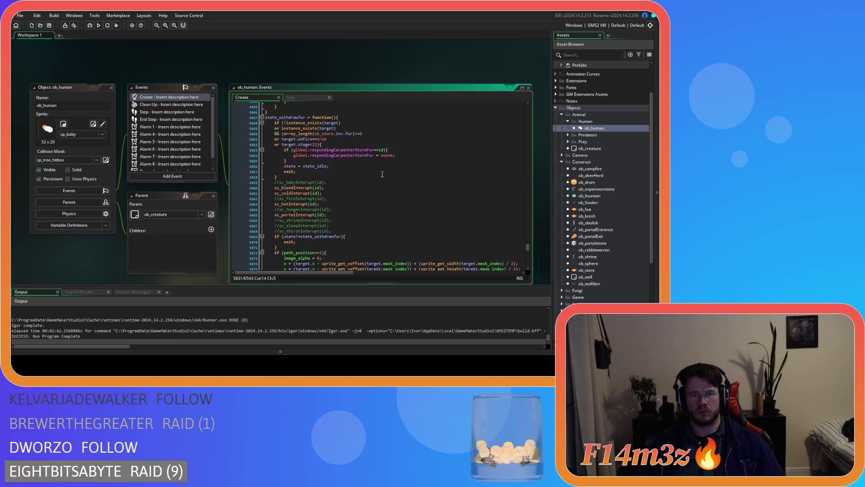
scroll(382, 174, down, 8)
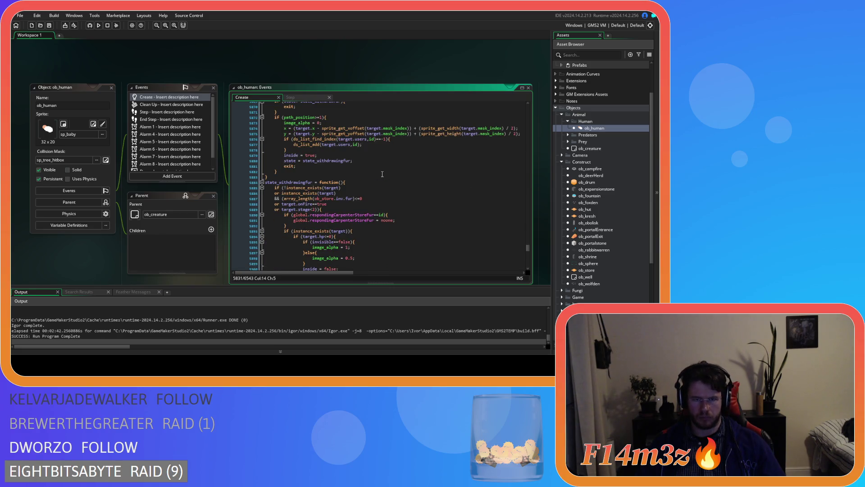
scroll(382, 174, down, 3)
click(373, 175)
key(Return)
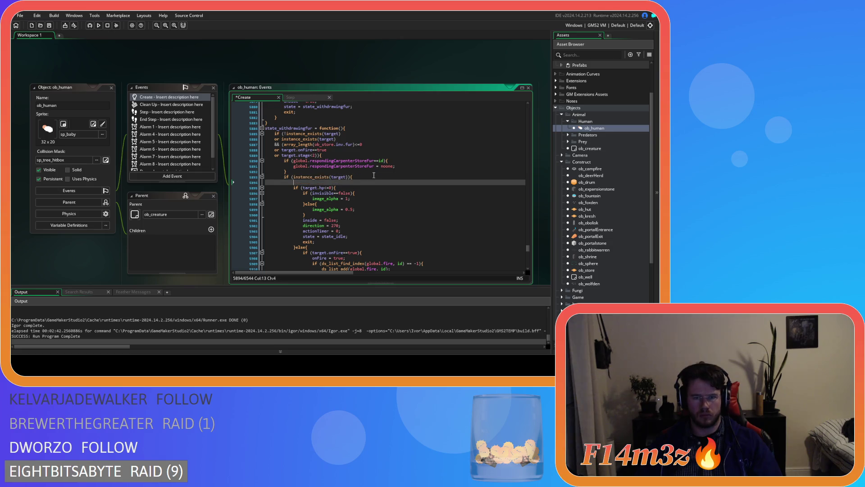
key(ctrl+v)
key(ctrl+s)
scroll(373, 174, down, 11)
scroll(374, 175, down, 8)
click(379, 189)
key(Return)
text(if (ds_list_find_index(target.users,id)!=-1){ 				ds_list_delete(target.users,ds_list_find_index(target.users,id)); 			})
key(ctrl+s)
Add the removal block inside the lumber withdrawal check, then switch to ob_human's Step code
scroll(368, 192, down, 4)
scroll(369, 192, down, 3)
scroll(368, 193, down, 10)
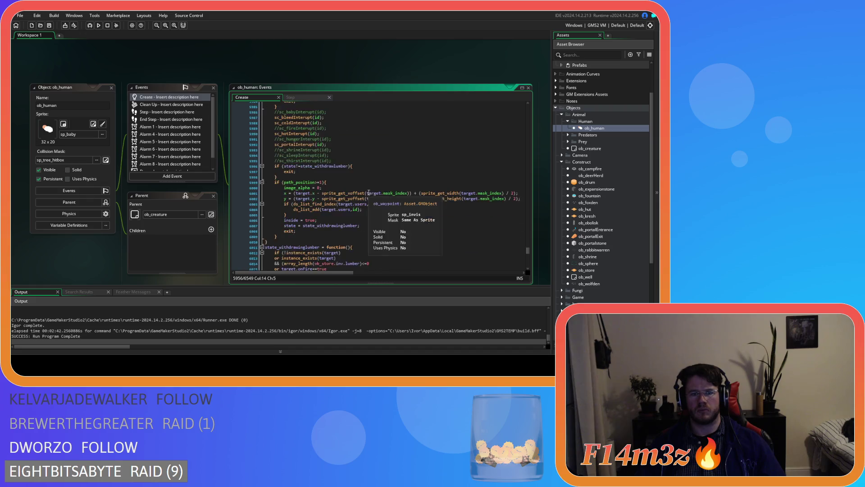
scroll(368, 192, down, 5)
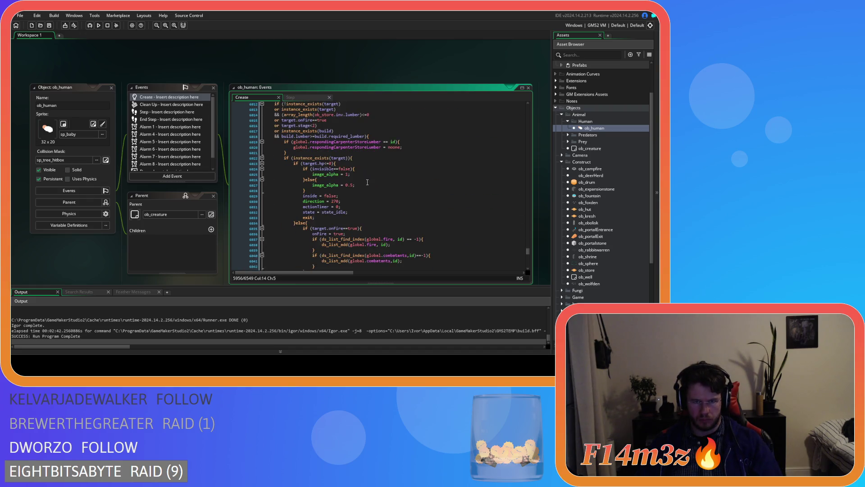
click(367, 158)
key(Return)
text(if (ds_list_find_index(target.users,id)!=-1){ 				ds_list_delete(target.users,ds_list_find_index(target.users,id)); 			})
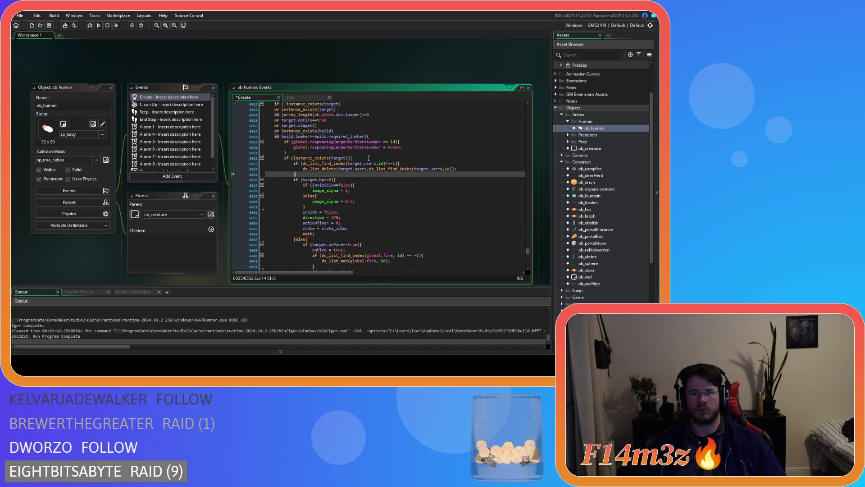
scroll(367, 160, down, 15)
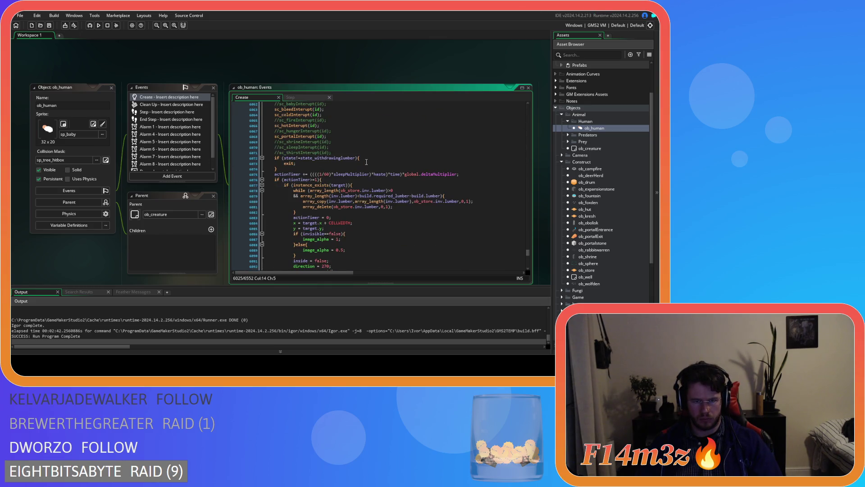
click(290, 97)
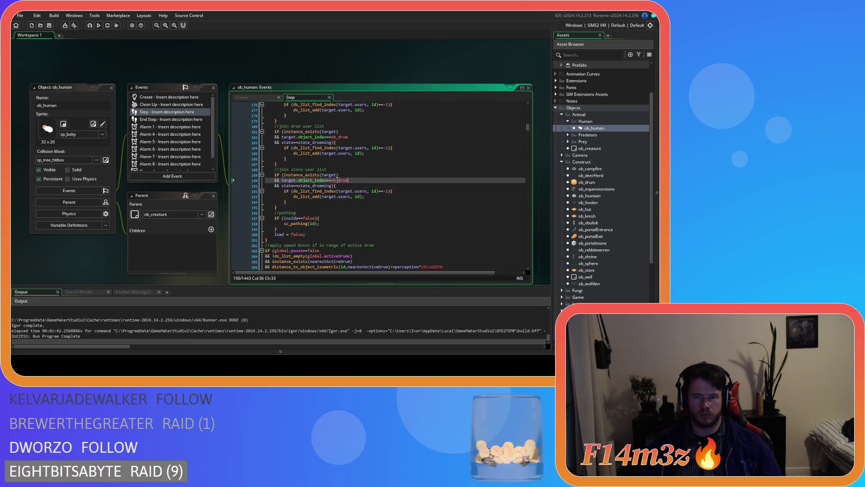
Change the Step block's check from ob_drum to ob_store and state_drumming to state_depositberries
text(ob_store)
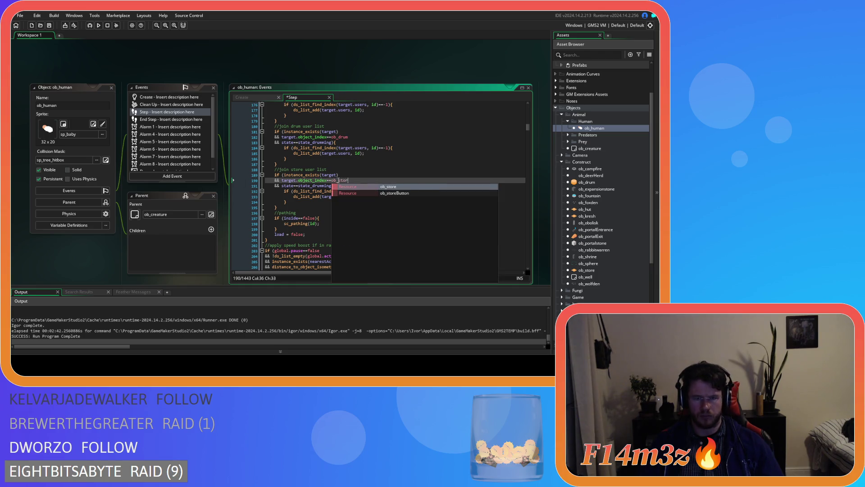
key(Escape)
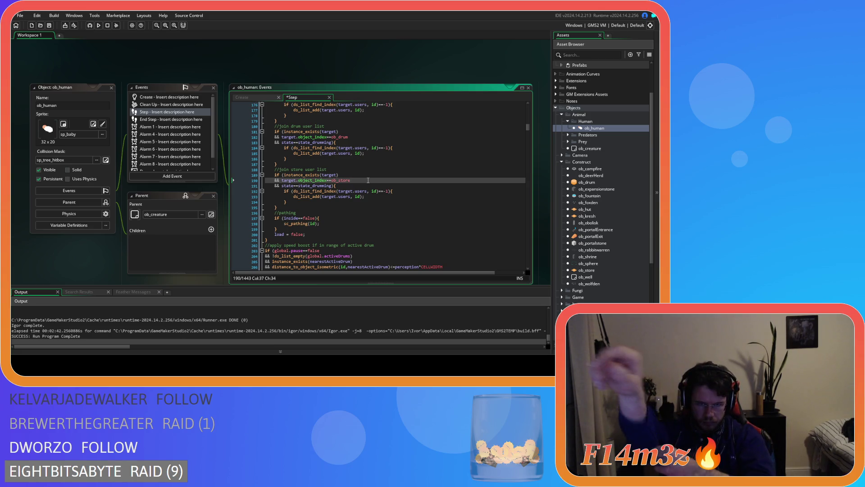
double_click(318, 186)
text(deposit)
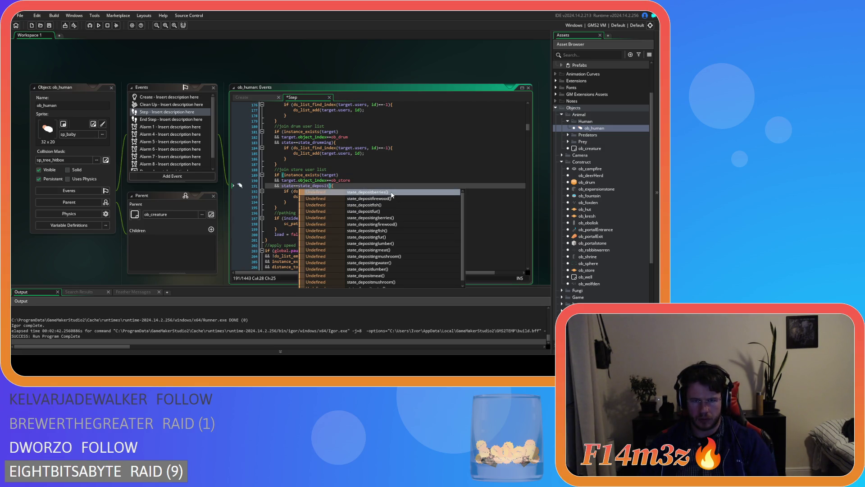
click(390, 192)
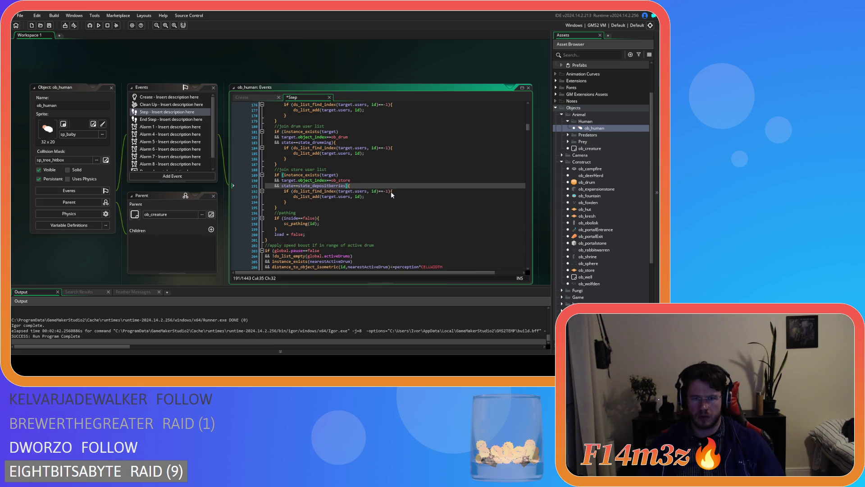
click(282, 185)
text(()
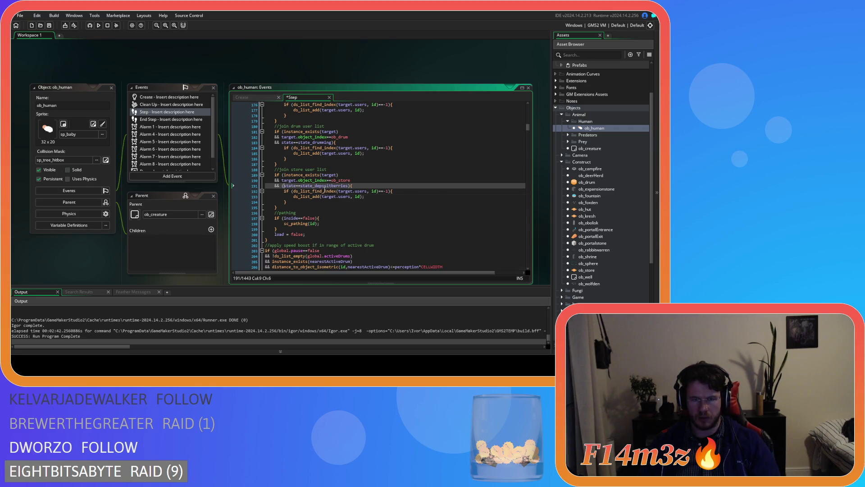
Add 'or state==state_depositingberries' to the store user-list condition
click(348, 185)
key(Return)
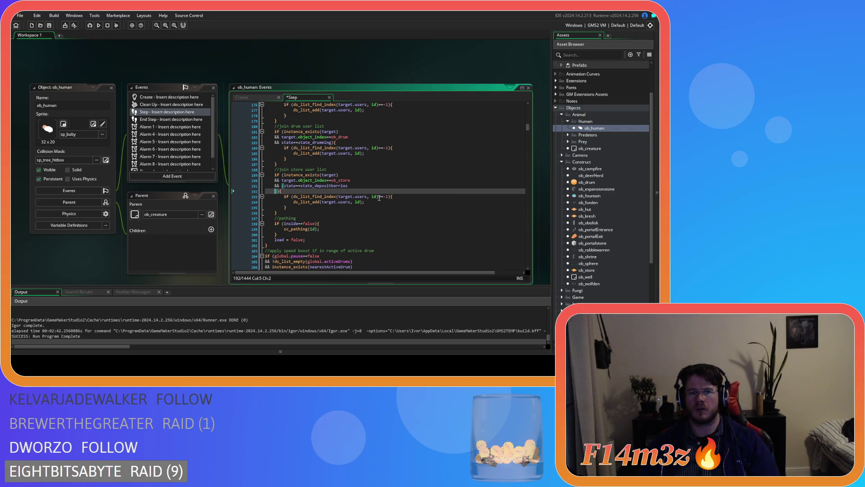
text(or state==state_)
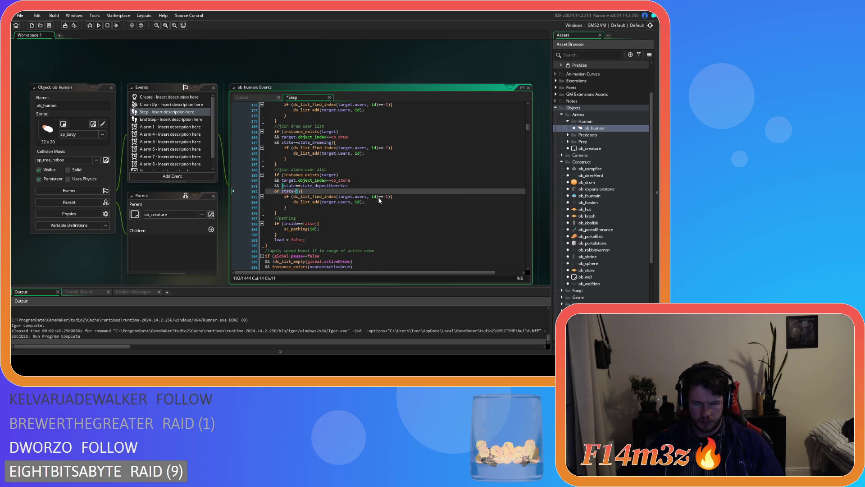
text(deposit)
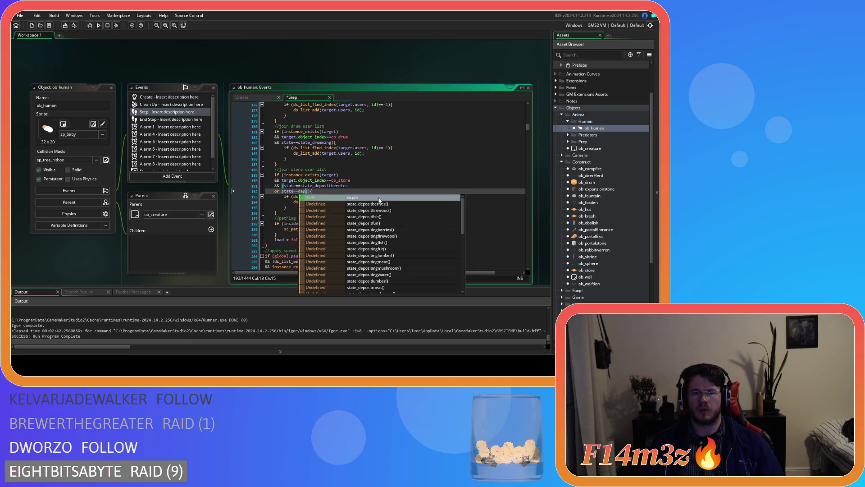
text(ing)
key(Return)
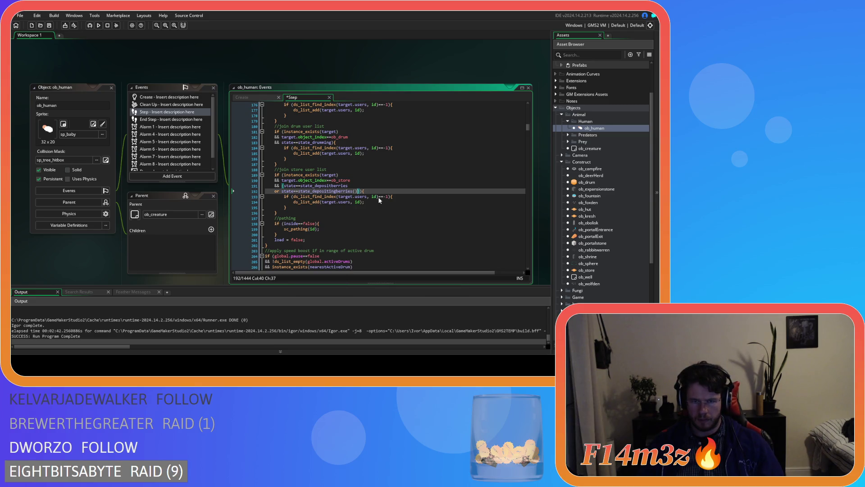
key(BackSpace)
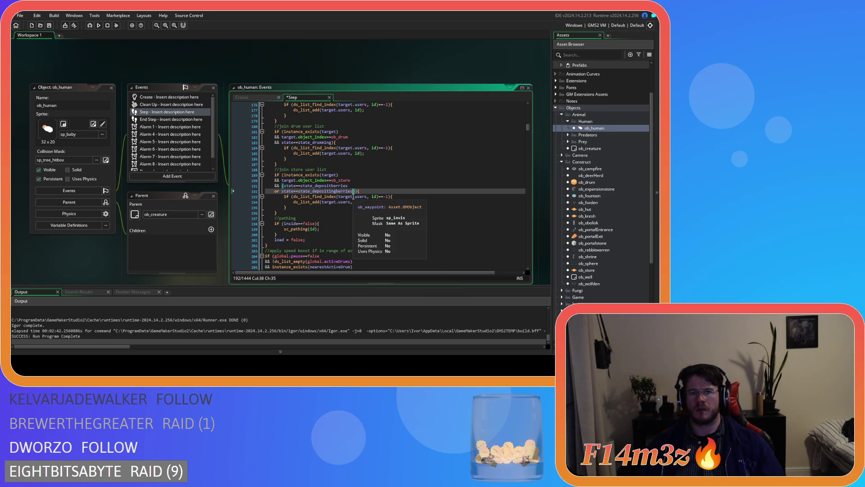
Add copies of the berries conditions, changed to state_depositfirewood and state_depositingfirewood
drag(354, 191, 284, 185)
key(ctrl+c)
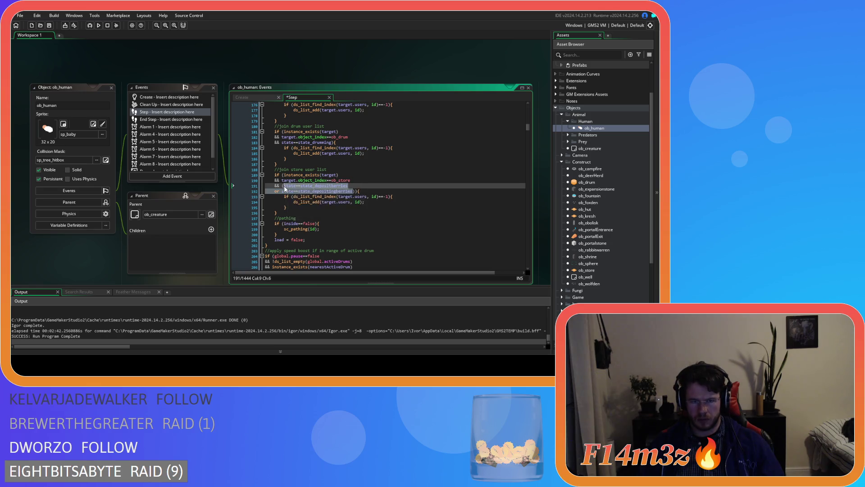
click(354, 191)
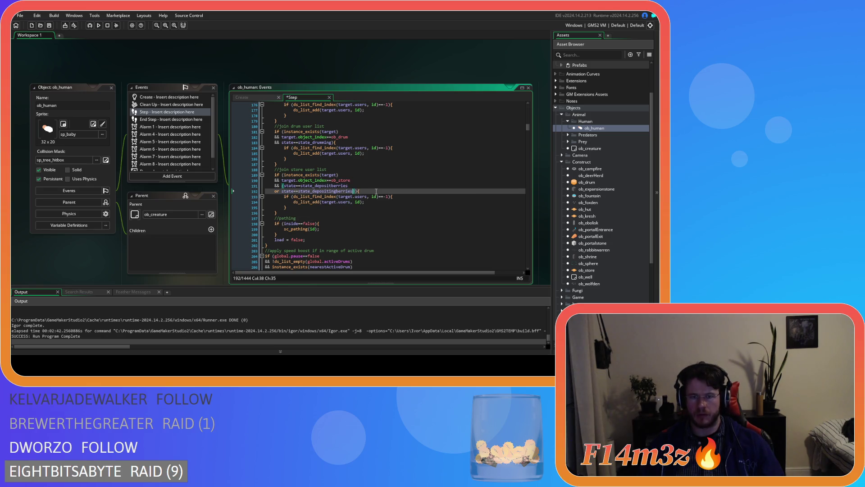
key(Return)
text(or ()
key(BackSpace)
key(ctrl+v)
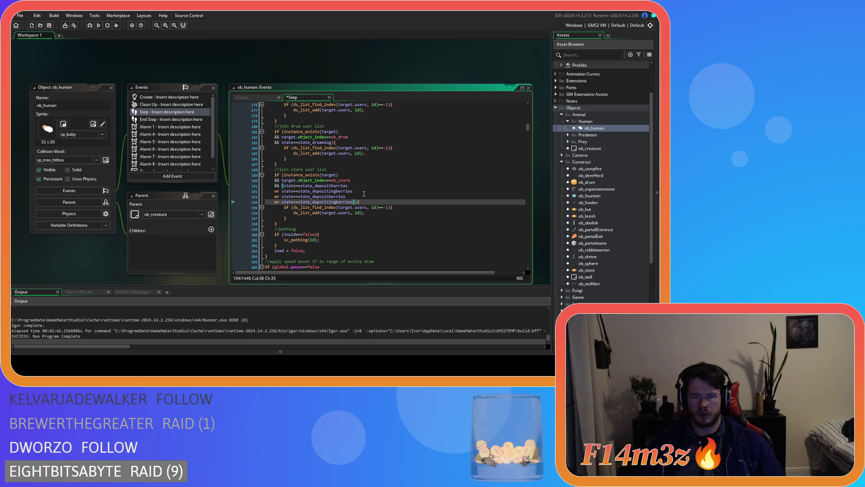
click(331, 197)
key(ctrl+Delete)
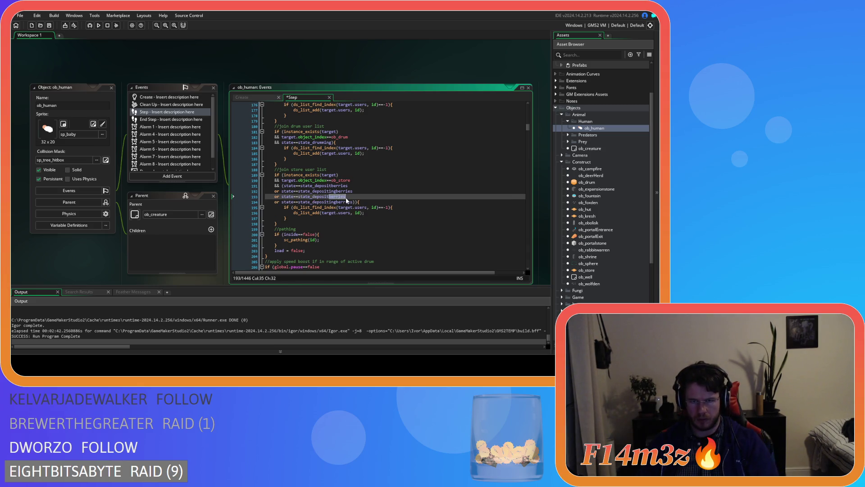
key(ctrl+space)
click(359, 210)
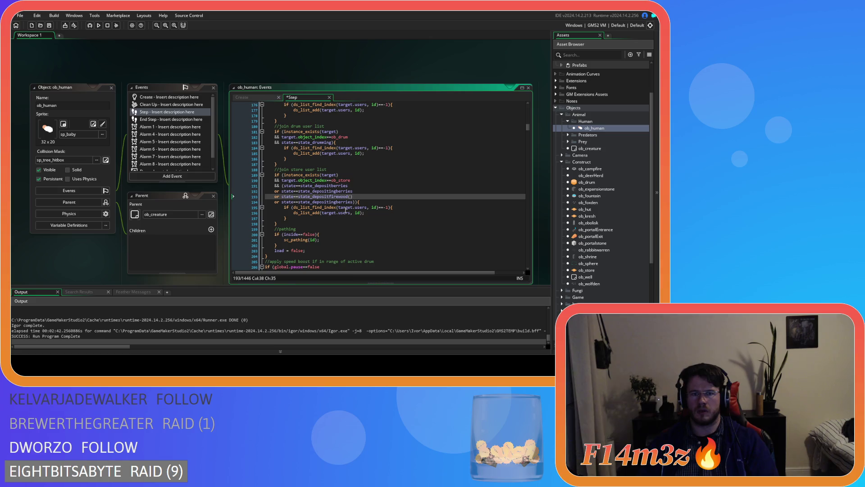
click(352, 202)
key(BackSpace)
key(BackSpace)
key(BackSpace)
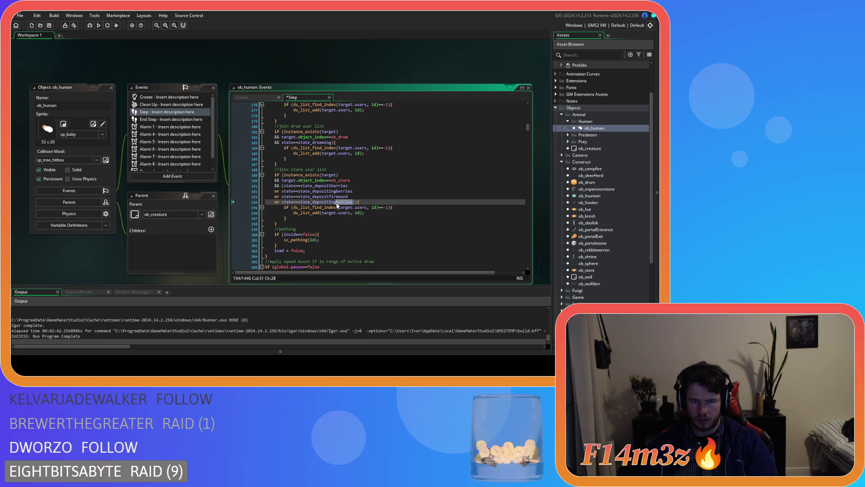
key(ctrl+space)
click(372, 215)
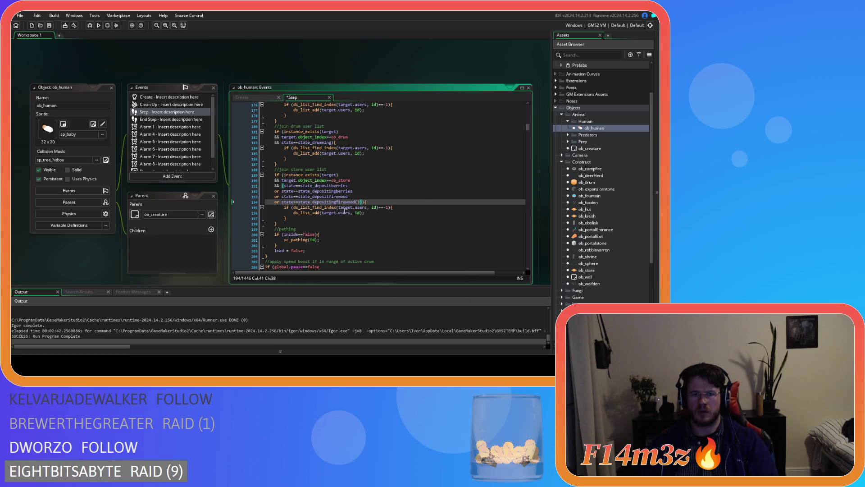
Paste another 'or' pair of berries state conditions onto a new line for editing
key(Return)
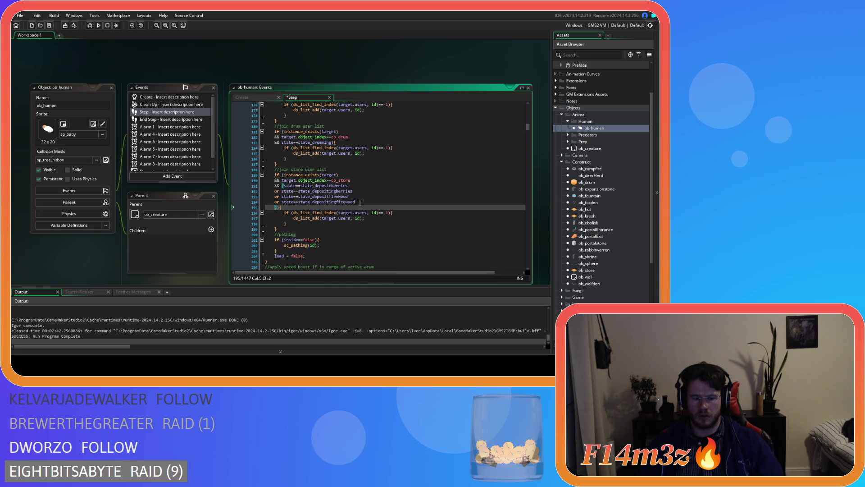
key(ctrl+v)
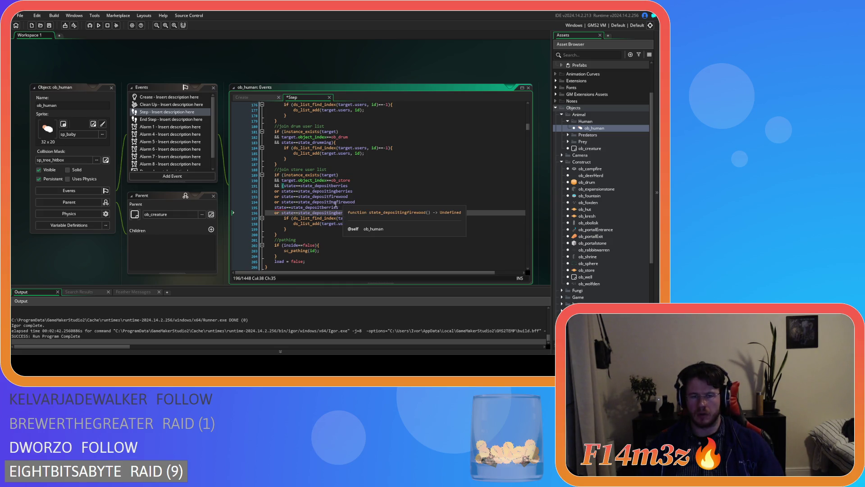
key(ctrl+z)
text(or)
key(ctrl+v)
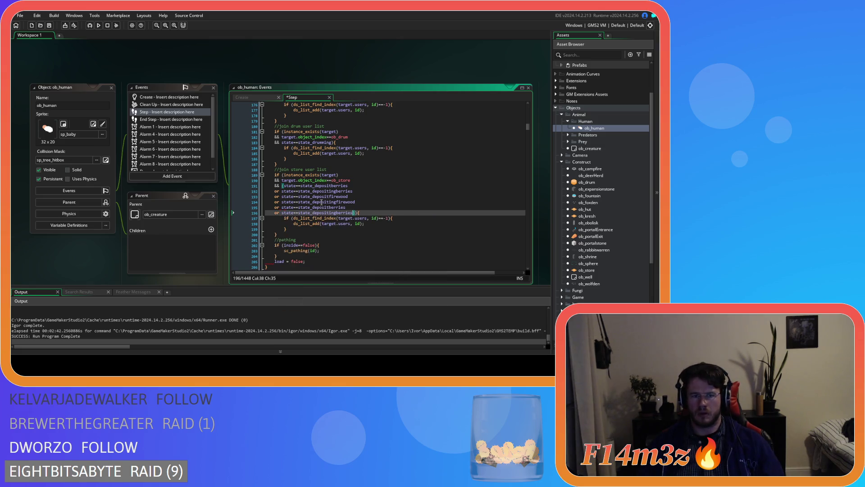
drag(354, 212, 275, 210)
key(ctrl+c)
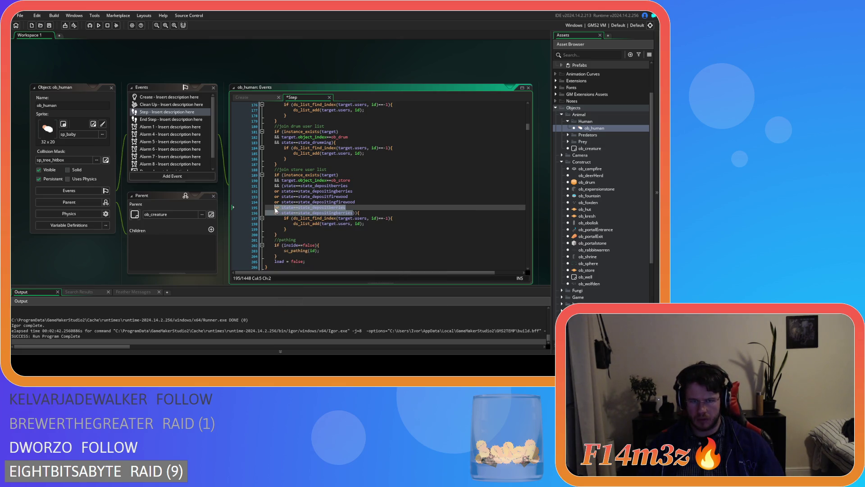
Rename the first pasted berries pair to state_depositfish and state_depositingfish
drag(345, 207, 337, 209)
key(BackSpace)
key(BackSpace)
key(BackSpace)
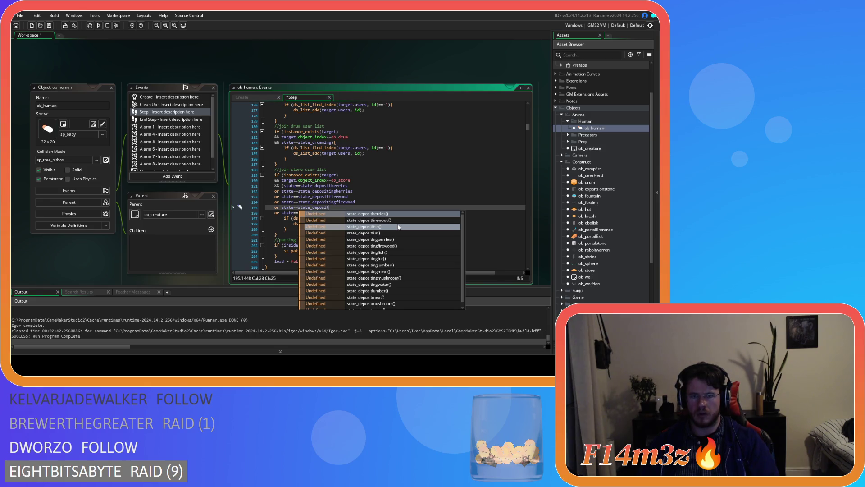
click(398, 227)
drag(355, 212, 338, 212)
key(BackSpace)
text(f)
click(368, 231)
Paste another pair and rename it to state_depositfur and state_depositingfur
key(ctrl+v)
key(ctrl+v)
drag(345, 218, 328, 220)
text(t)
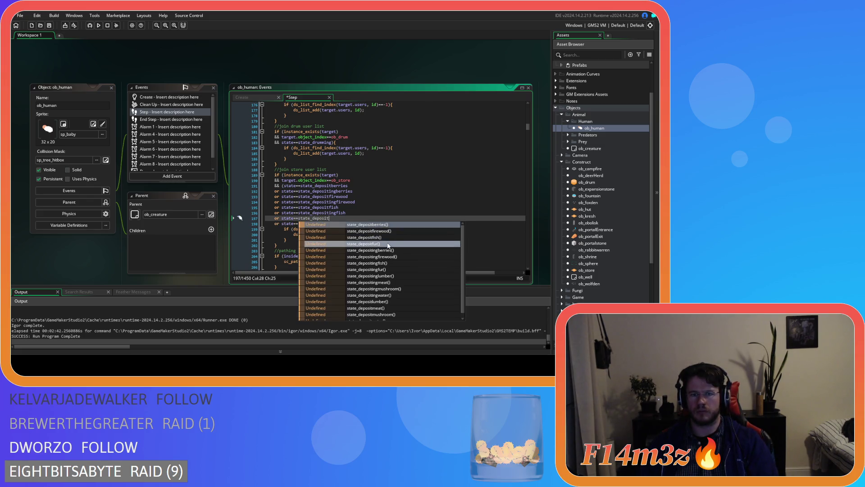
click(386, 243)
click(354, 224)
key(BackSpace)
key(BackSpace)
key(BackSpace)
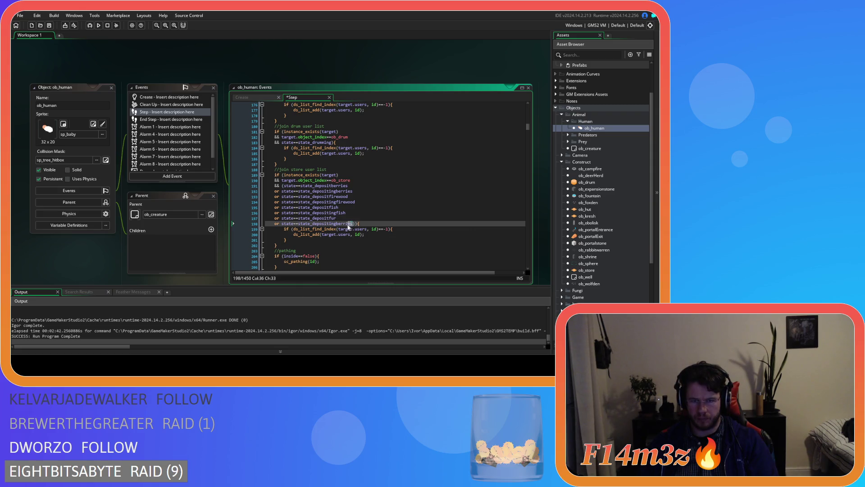
text(fur)
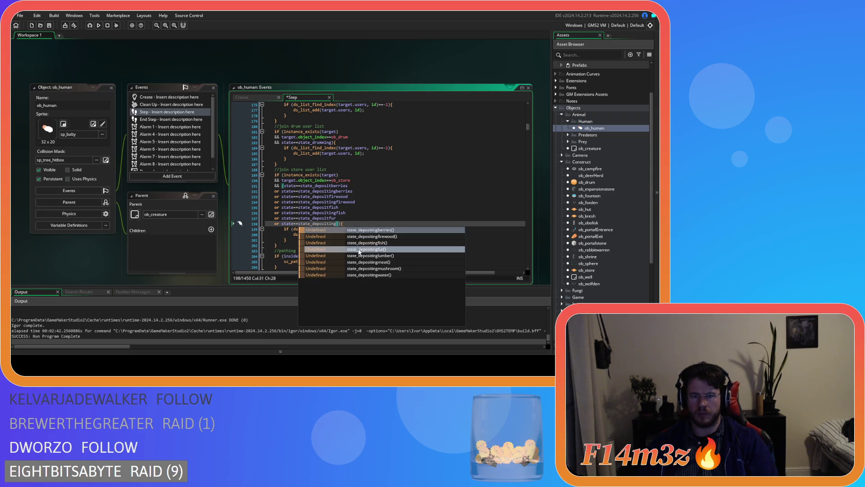
key(Return)
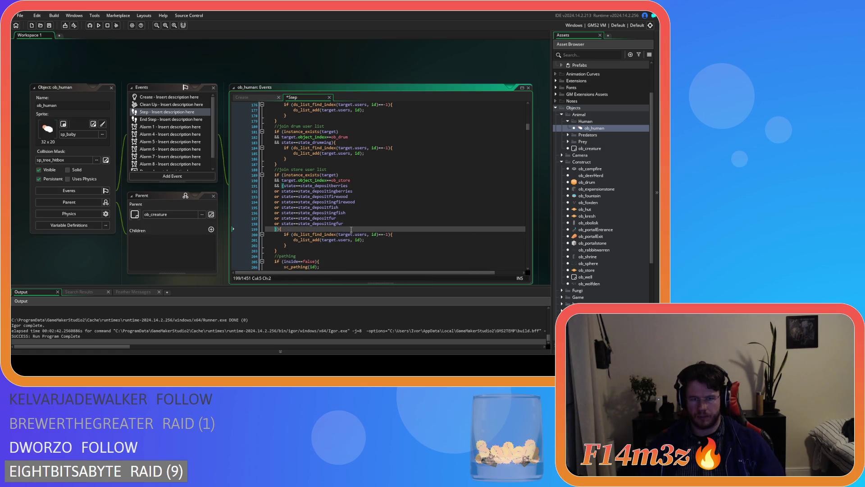
Add state_depositlumber and state_depositinglumber, undoing a wrong autocomplete pick
key(ctrl+v)
click(331, 229)
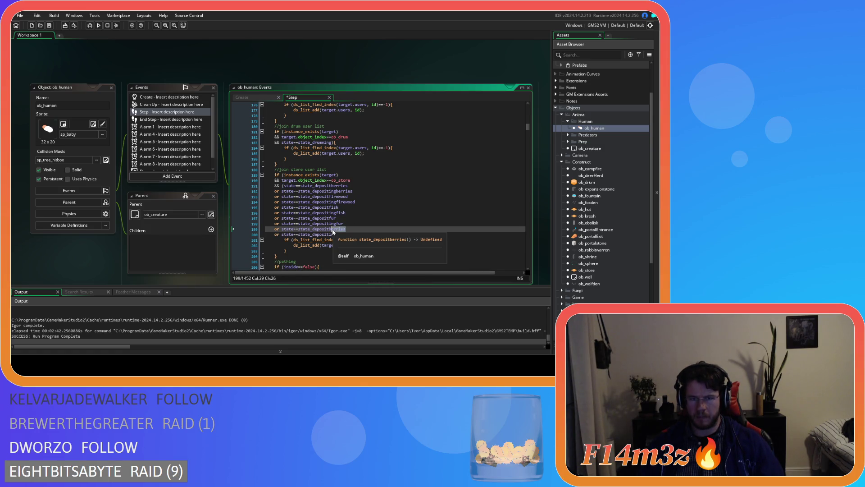
key(BackSpace)
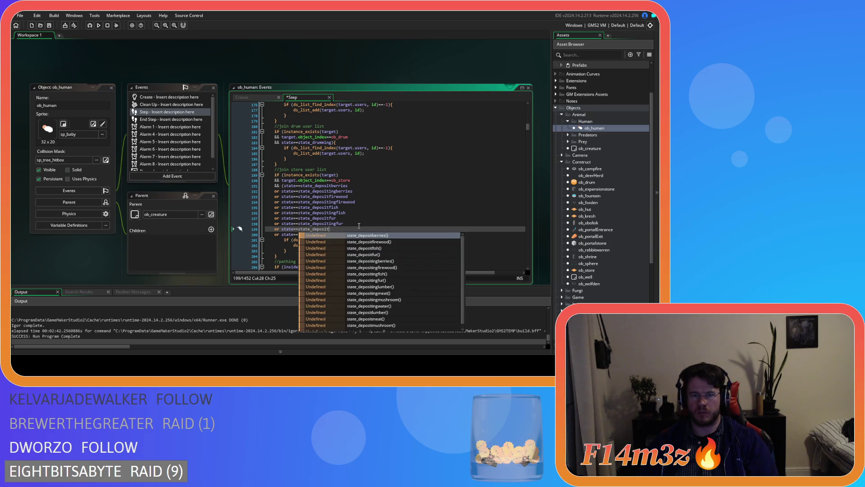
click(385, 261)
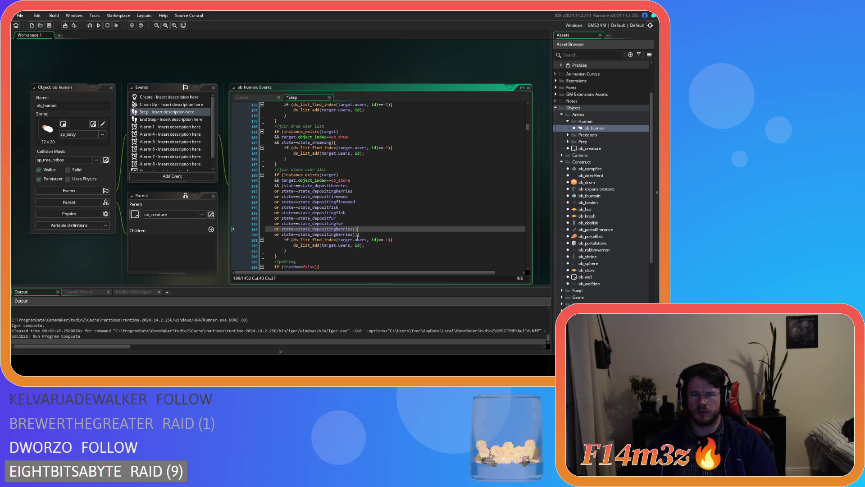
key(ctrl+z)
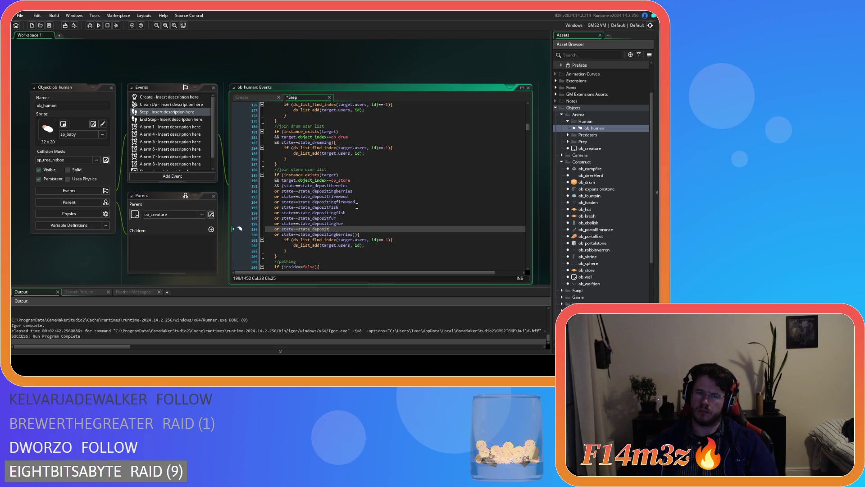
key(ctrl+space)
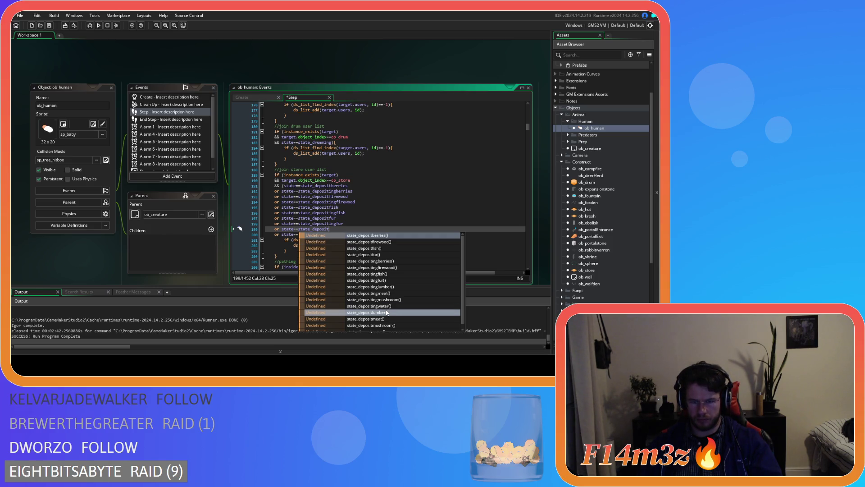
click(387, 312)
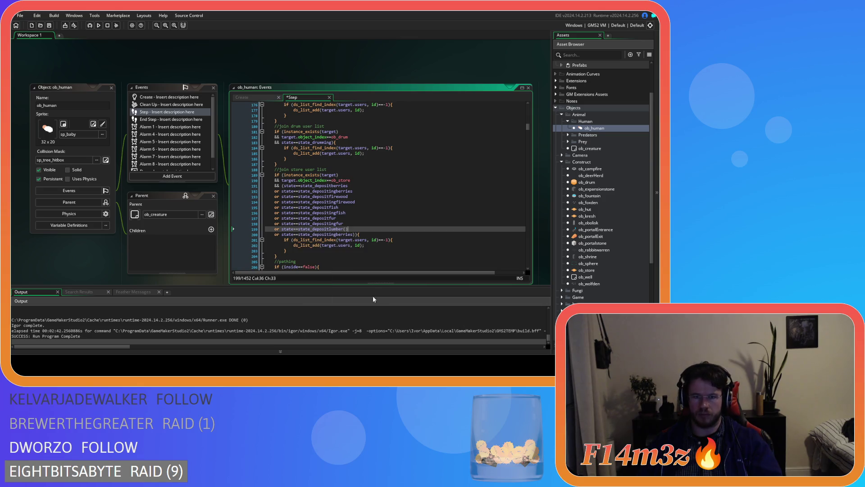
key(BackSpace)
key(BackSpace)
key(Escape)
drag(354, 235, 338, 238)
key(BackSpace)
key(BackSpace)
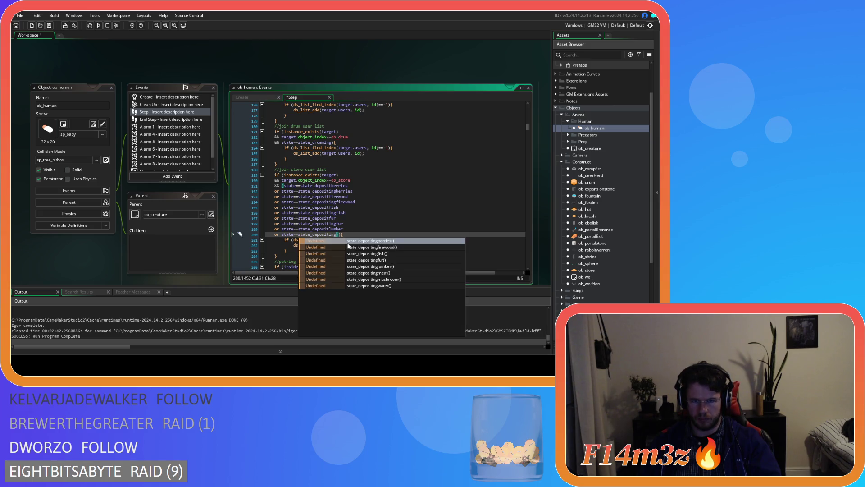
click(375, 267)
key(BackSpace)
key(BackSpace)
key(Return)
Add state_depositmeat and state_depositingmeat to the store condition
key(ctrl+v)
key(Up)
key(BackSpace)
key(BackSpace)
key(BackSpace)
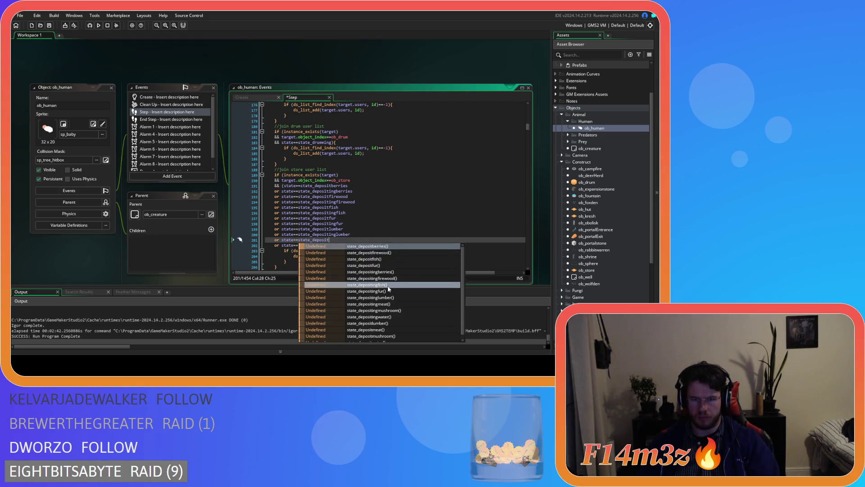
click(393, 331)
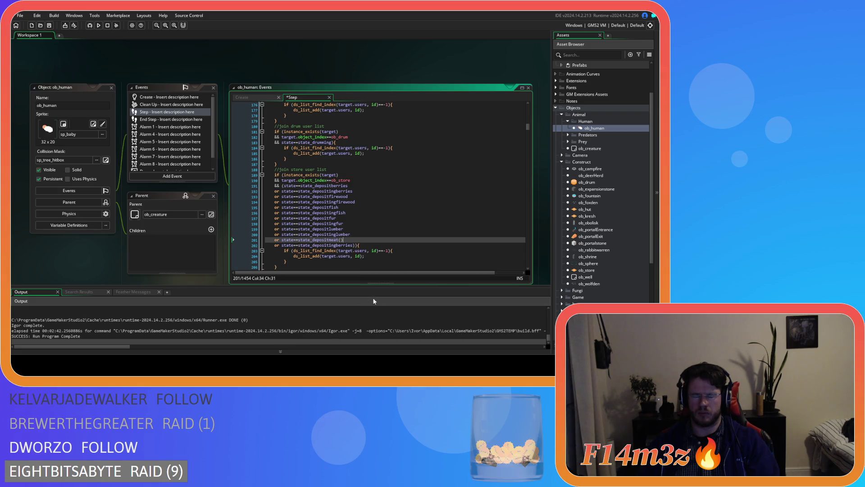
key(BackSpace)
key(BackSpace)
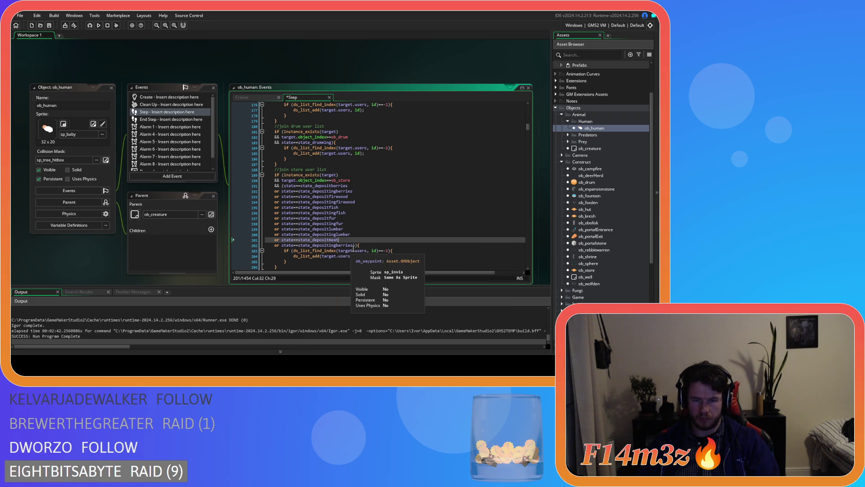
drag(353, 246, 337, 251)
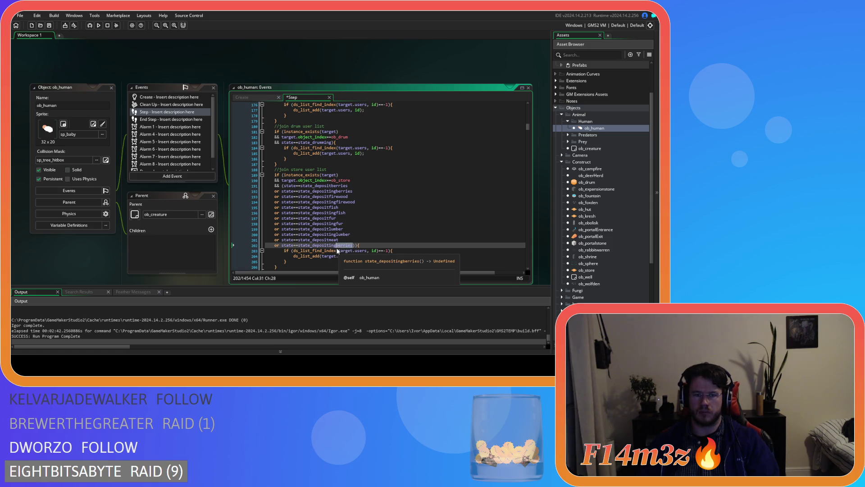
text(meat)
click(367, 282)
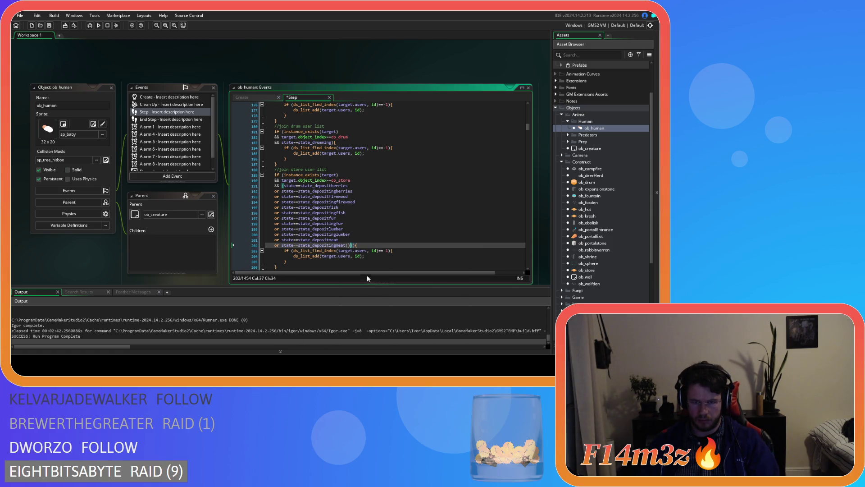
key(BackSpace)
key(BackSpace)
Add state_depositmushroom and state_depositingmushroom to the store condition
key(ctrl+v)
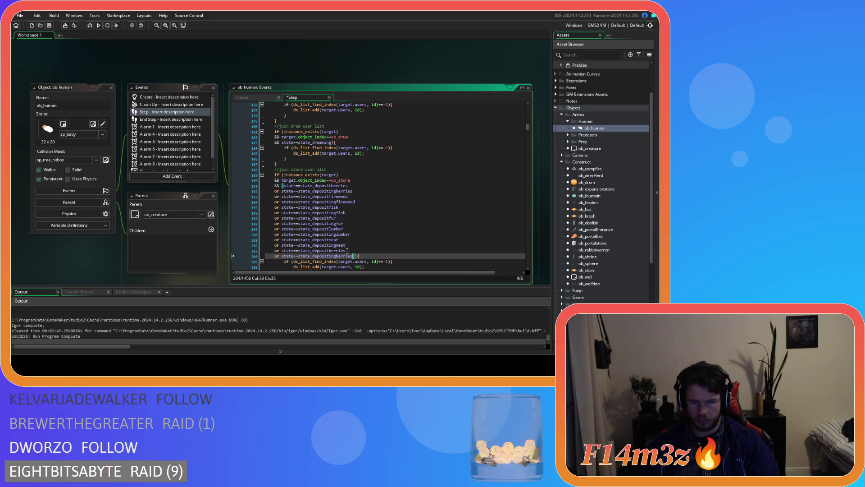
click(347, 250)
key(BackSpace)
key(BackSpace)
key(BackSpace)
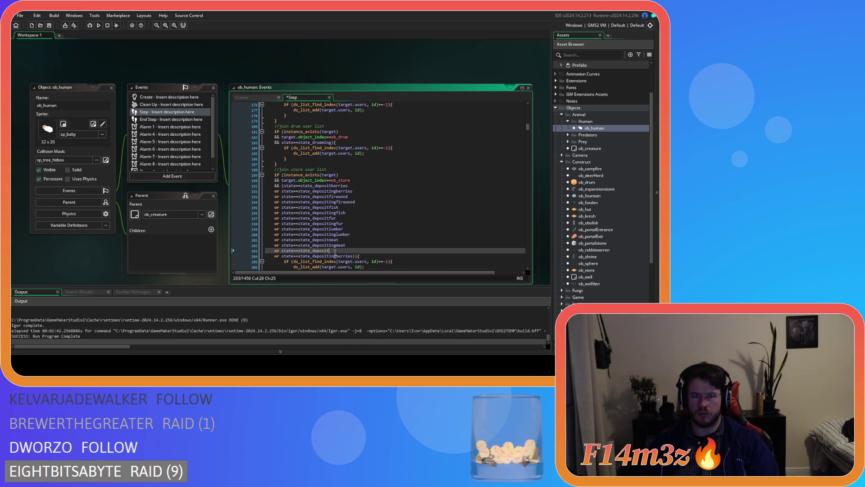
scroll(383, 287, down, 1)
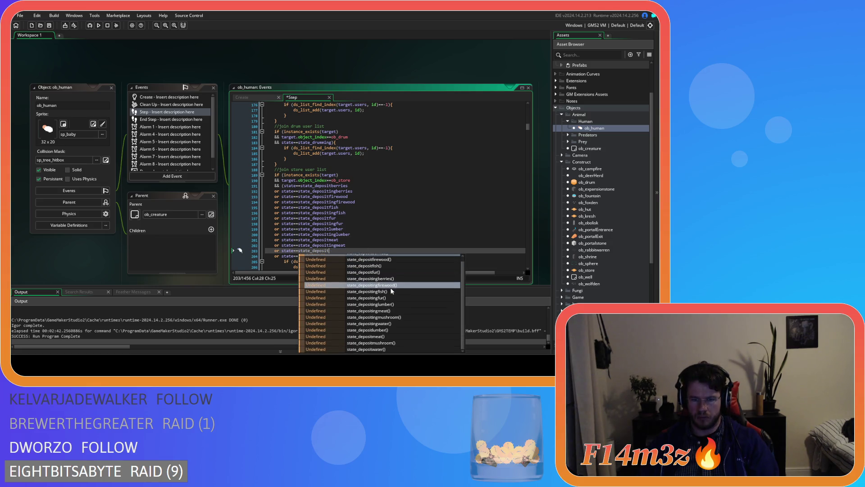
click(400, 345)
click(353, 256)
key(BackSpace)
key(BackSpace)
key(BackSpace)
text(mushroom){)
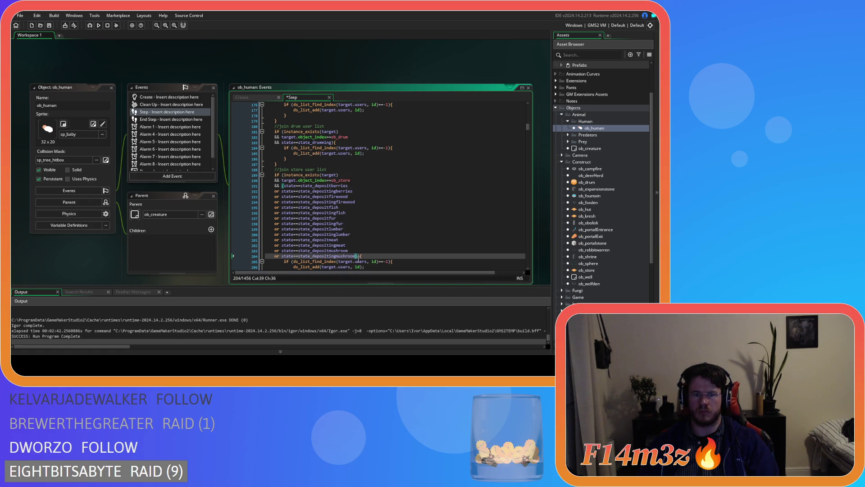
key(Return)
Add state_depositwater and state_depositingwater, then select all the condition's state lines
key(ctrl+v)
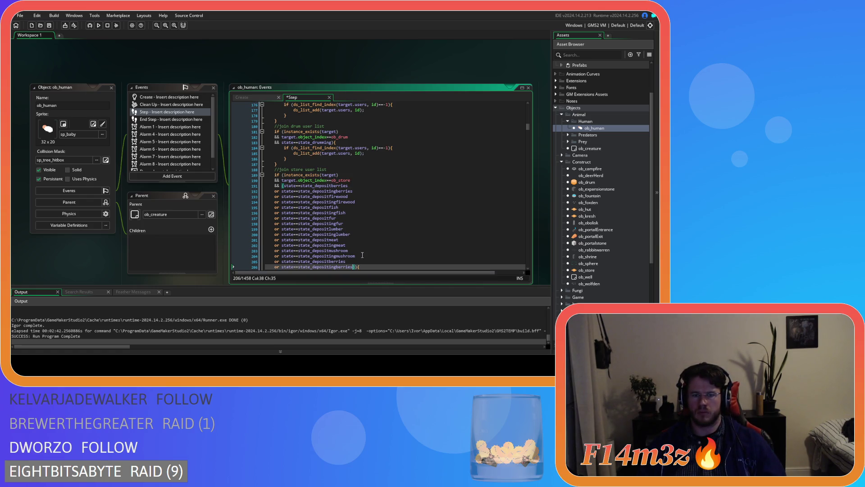
drag(346, 261, 331, 263)
text(water)
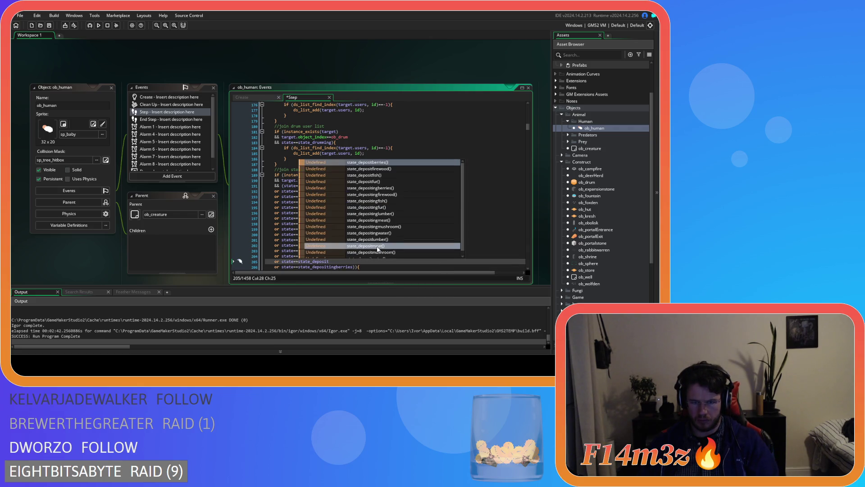
key(Return)
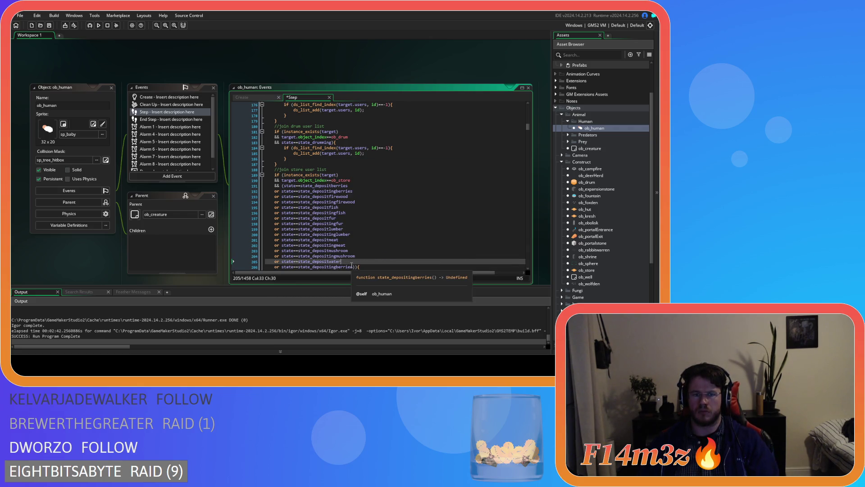
key(BackSpace)
key(BackSpace)
click(353, 266)
key(BackSpace)
key(BackSpace)
key(BackSpace)
text(water())
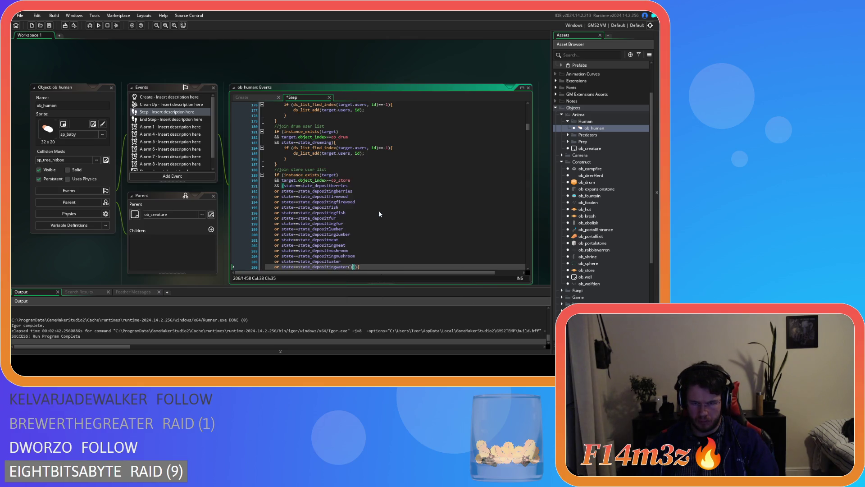
scroll(360, 225, down, 3)
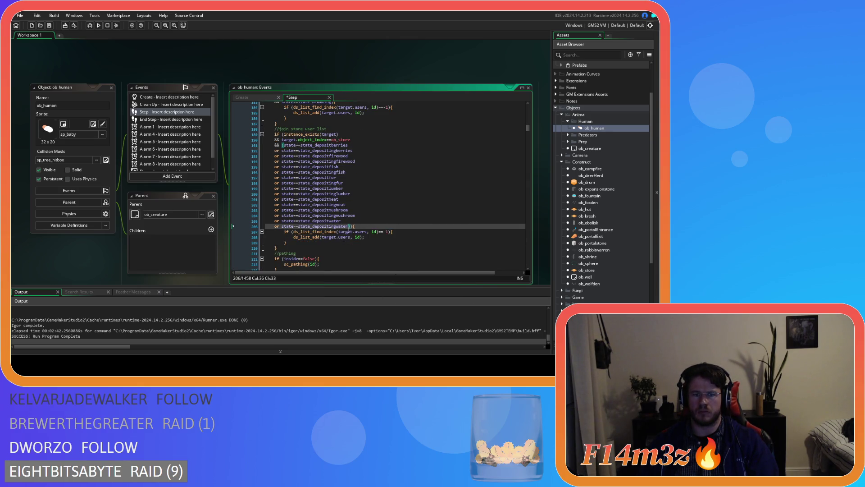
drag(351, 226, 284, 145)
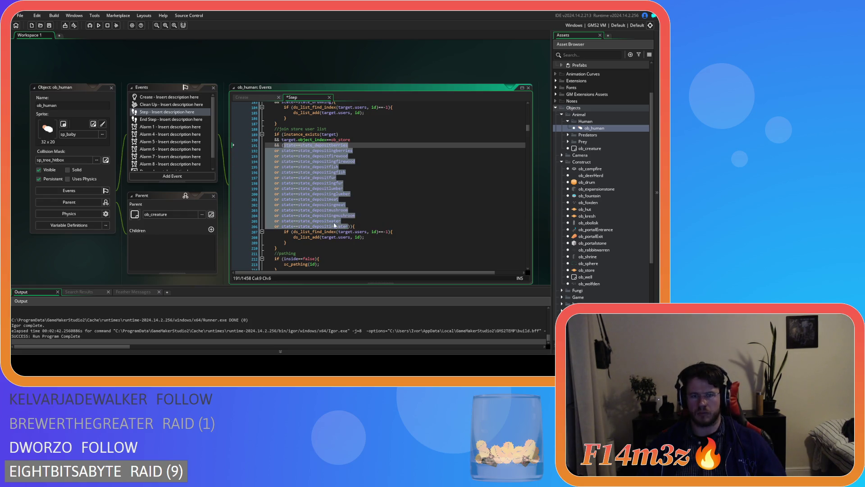
Paste a copy of the state lines as an extra 'or' clause on a new line
click(350, 226)
key(Return)
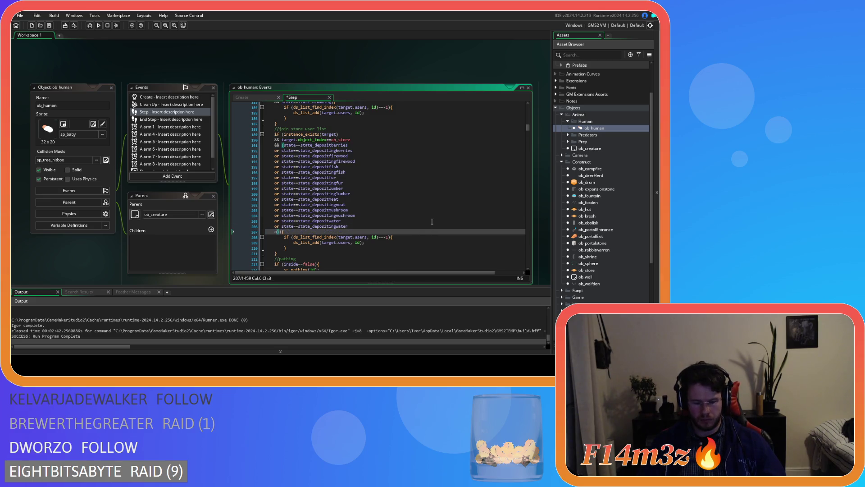
text(r)
text(state==state_depositberries 	or state==state_depositingberries 	or state==state_depositfirewood 	or state==state_depositingfirewood 	or state==state_depositfish 	or state==state_depositingfish 	or state==state_depositfur 	or state==state_depositingfur 	or state==state_depositlumber 	or state==state_depositinglumber 	or state==state_depositmeat 	or state==state_depositingmeat 	or state==state_depositmushroom 	or state==state_depositingmushroom 	or state==state_depositwater 	or state==state_depositingwater)
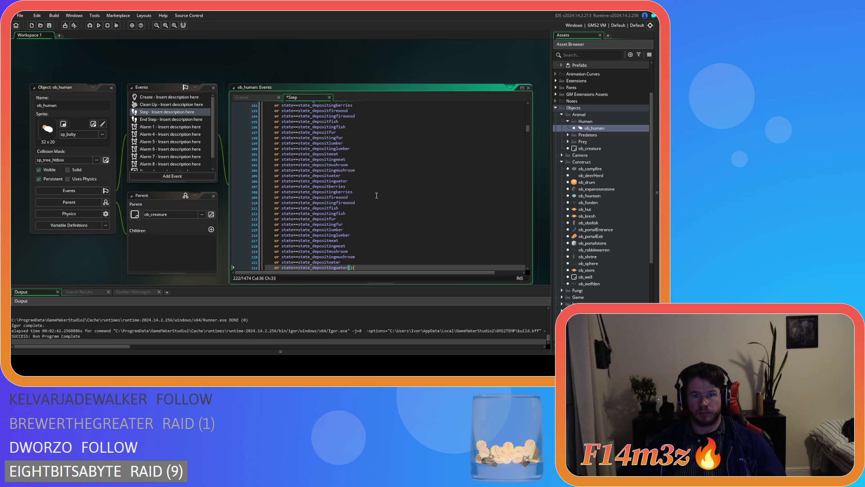
scroll(376, 195, up, 1)
scroll(376, 195, up, 1)
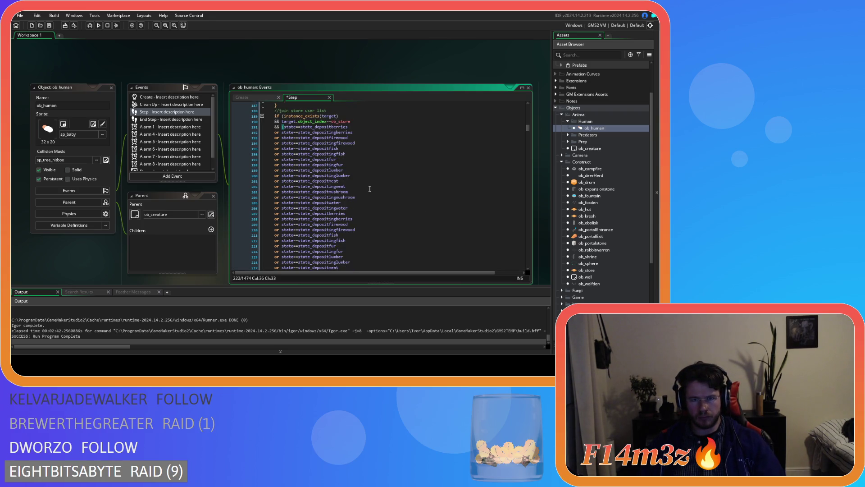
Change the first copied state to state_withdrawberries and set up a deposit-to-withdraw replace
click(350, 214)
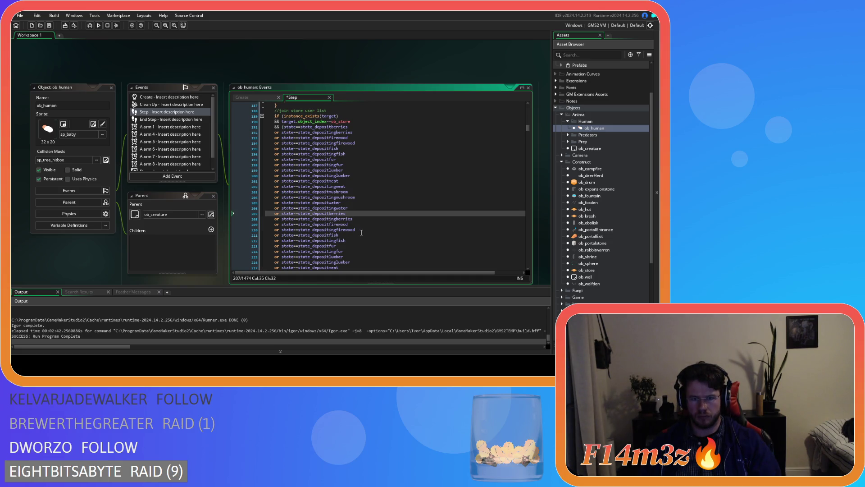
drag(330, 214, 313, 213)
text(withdraw)
key(shift+Left)
key(shift+Left)
key(shift+Left)
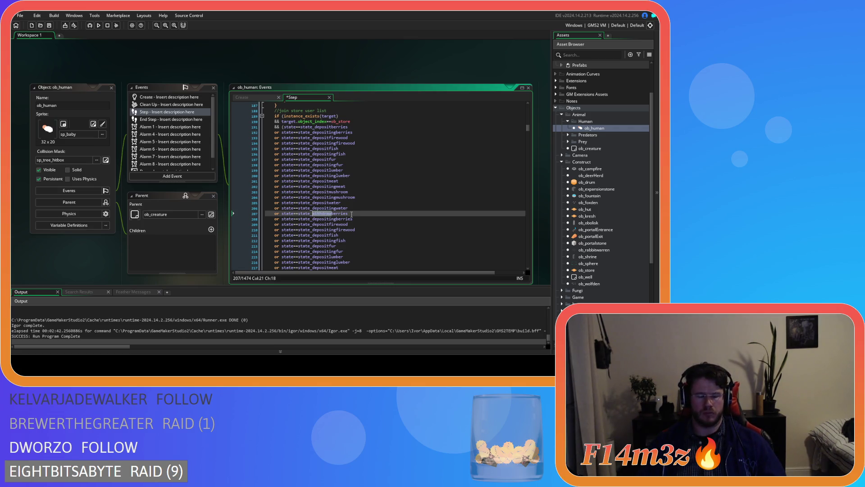
drag(312, 219, 328, 221)
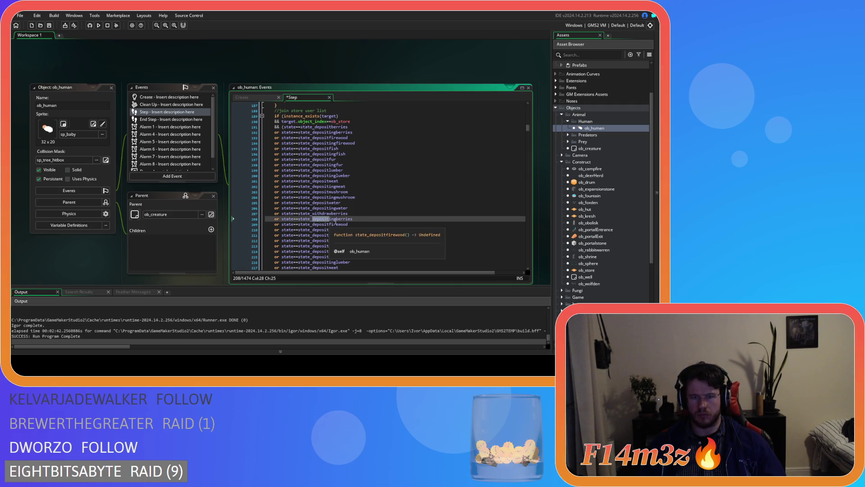
key(ctrl+f)
click(416, 113)
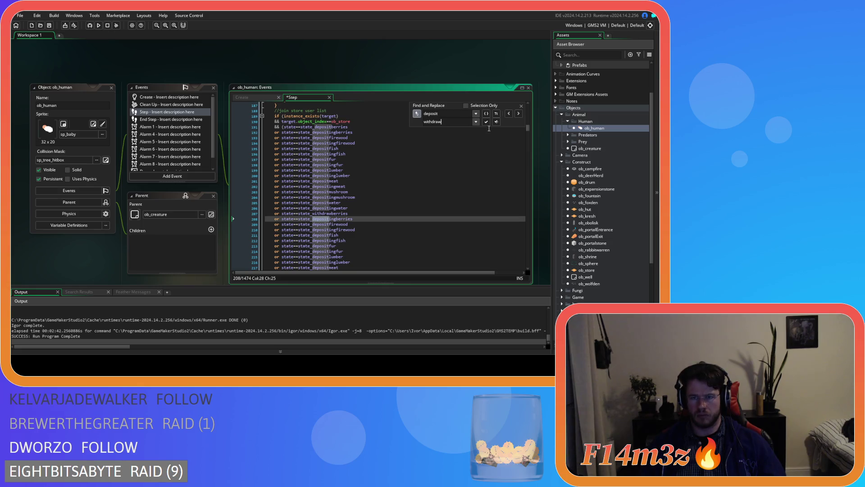
Replace each copied 'deposit' with 'withdraw' through line 222, then close the replace panel
click(486, 122)
click(486, 122)
click(486, 123)
click(486, 123)
click(486, 123)
click(486, 122)
click(486, 123)
click(486, 123)
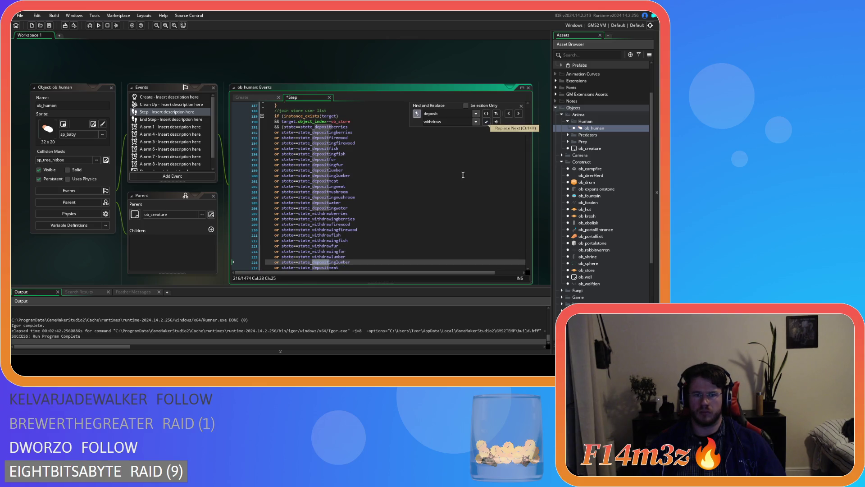
click(487, 122)
click(487, 122)
click(486, 122)
click(487, 122)
click(487, 122)
click(487, 122)
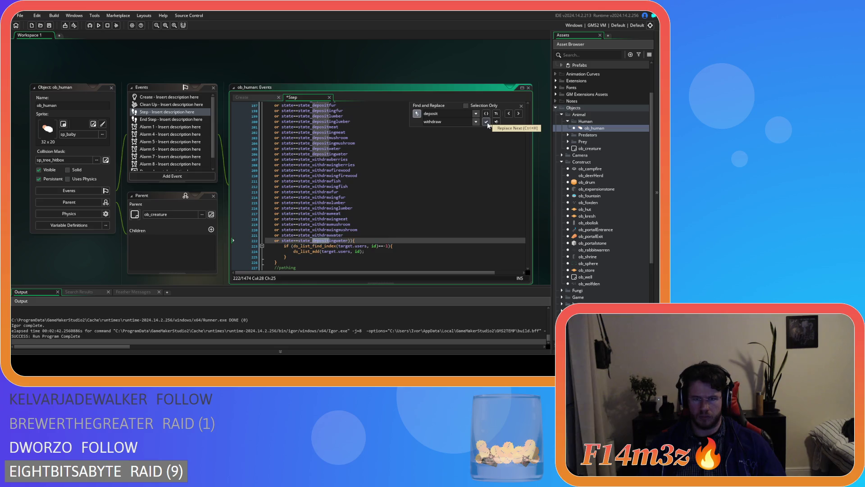
click(486, 122)
click(521, 106)
click(426, 171)
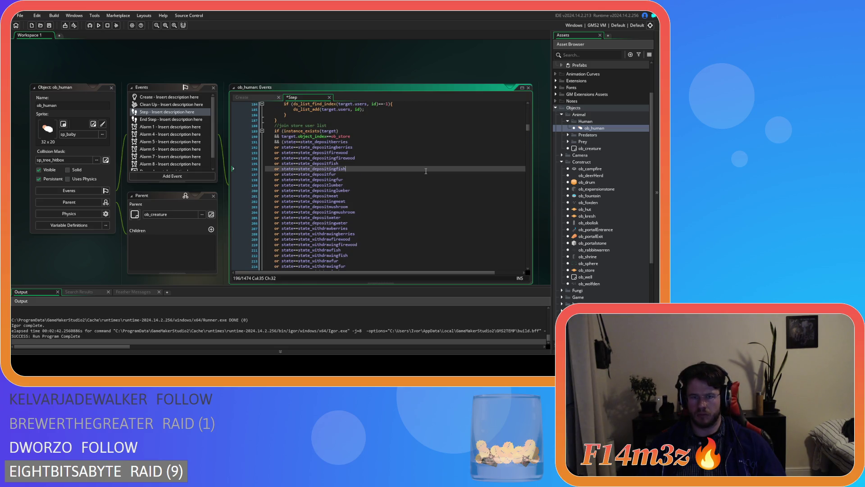
scroll(426, 185, down, 3)
Save the Step event code and review the store condition's state lines
drag(429, 185, 428, 237)
click(454, 211)
key(ctrl+s)
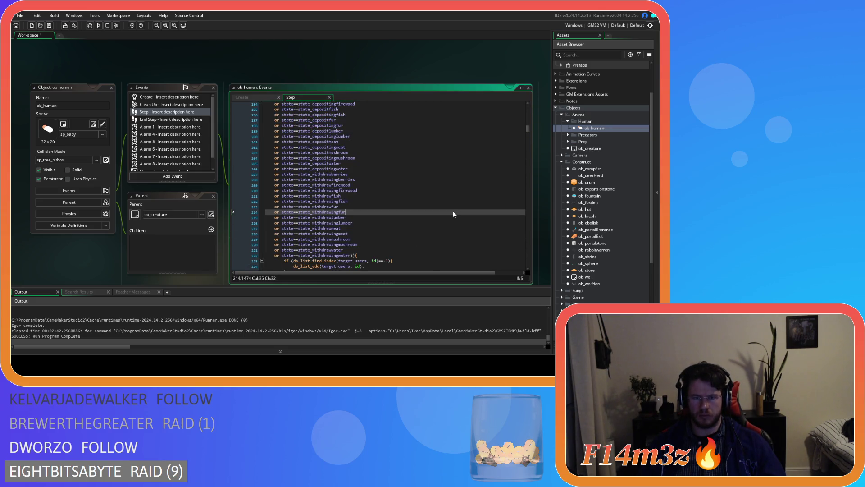
drag(356, 141, 338, 164)
scroll(406, 189, up, 4)
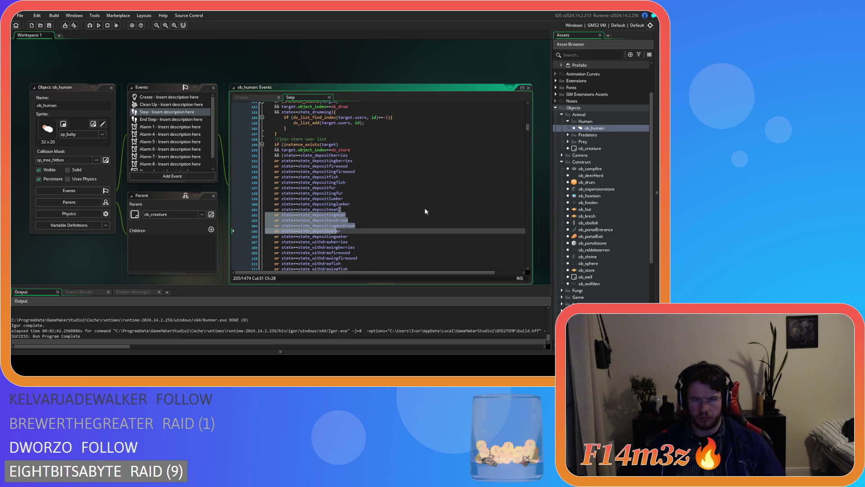
click(283, 155)
scroll(428, 195, down, 4)
scroll(428, 195, up, 4)
click(327, 168)
scroll(446, 213, down, 4)
scroll(447, 213, down, 5)
Remove the space before id in the store, drum and campfire ds_list_find_index calls
drag(293, 198, 395, 196)
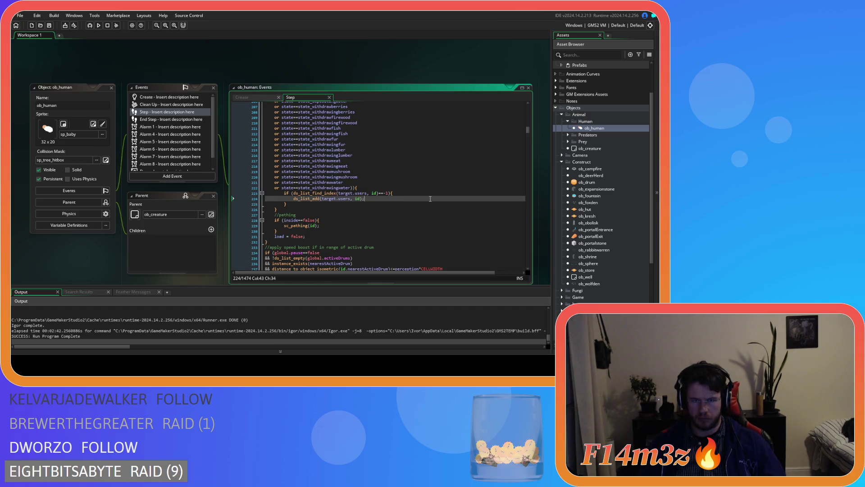
scroll(431, 199, up, 2)
drag(357, 220, 402, 216)
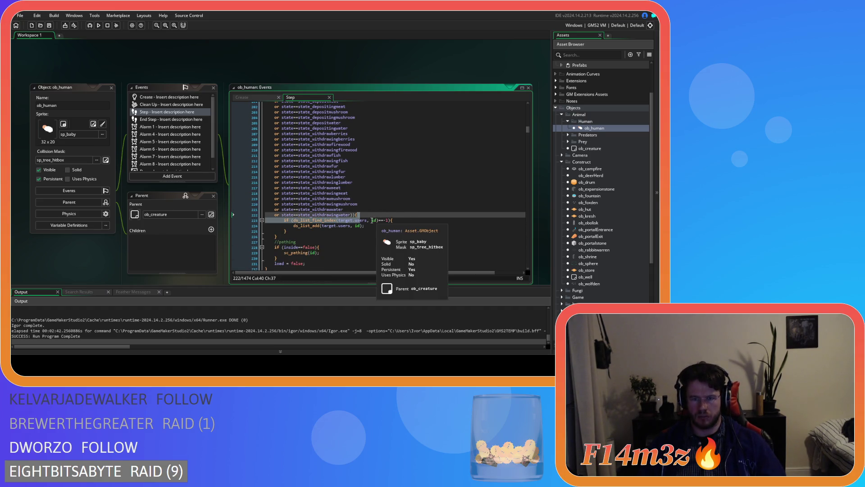
click(403, 218)
key(Left)
key(Left)
key(Left)
key(BackSpace)
scroll(400, 216, up, 11)
click(371, 185)
key(BackSpace)
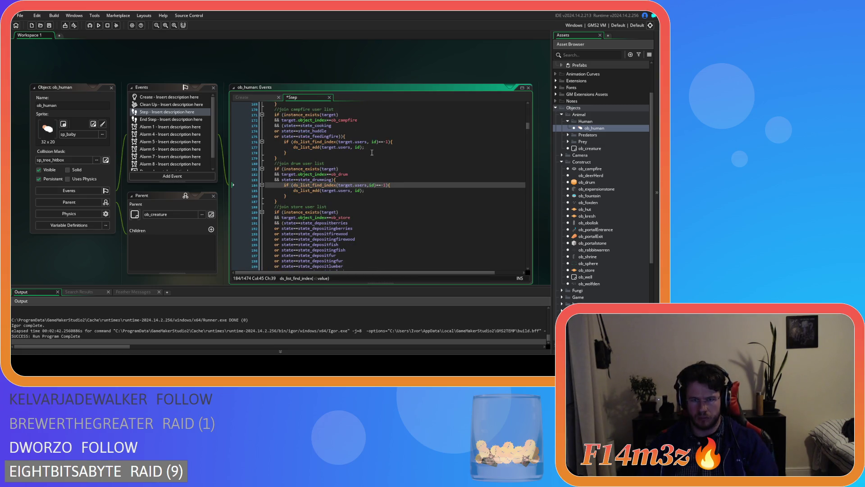
click(370, 141)
key(BackSpace)
Remove the space before id in the campfire, drum and store ds_list_add calls, then save
click(354, 147)
key(BackSpace)
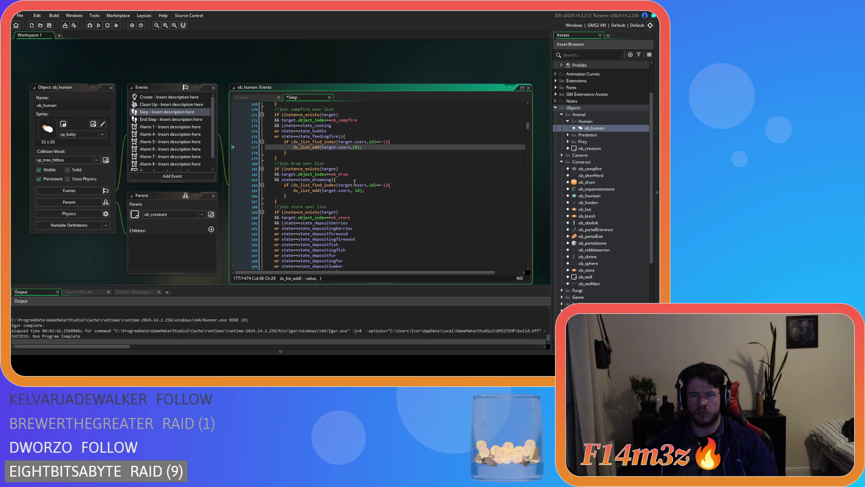
click(355, 190)
key(BackSpace)
scroll(384, 210, down, 8)
scroll(384, 210, down, 3)
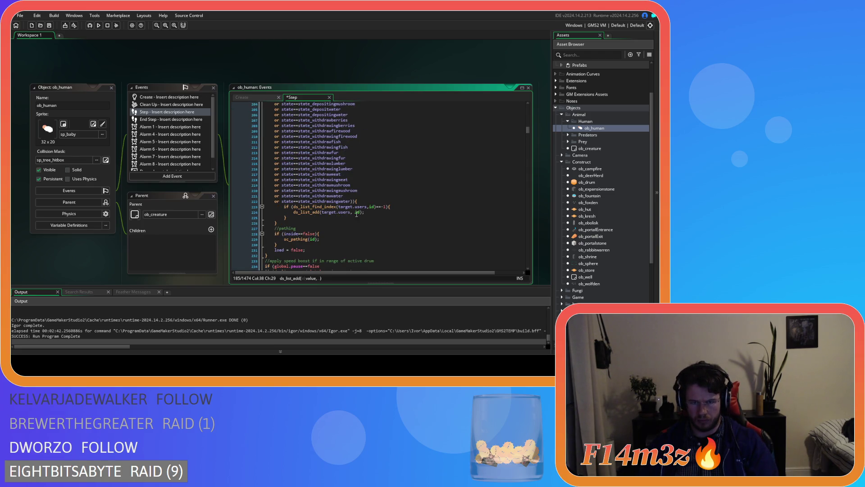
click(353, 212)
key(BackSpace)
key(ctrl+s)
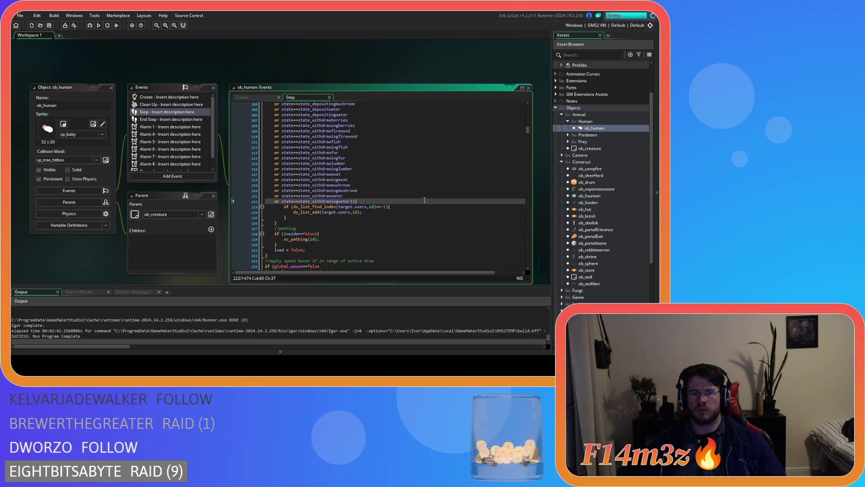
Check the withdrawberries and depositberries lines of the store condition
click(395, 175)
scroll(400, 193, up, 4)
scroll(305, 202, down, 1)
click(422, 167)
scroll(422, 188, up, 4)
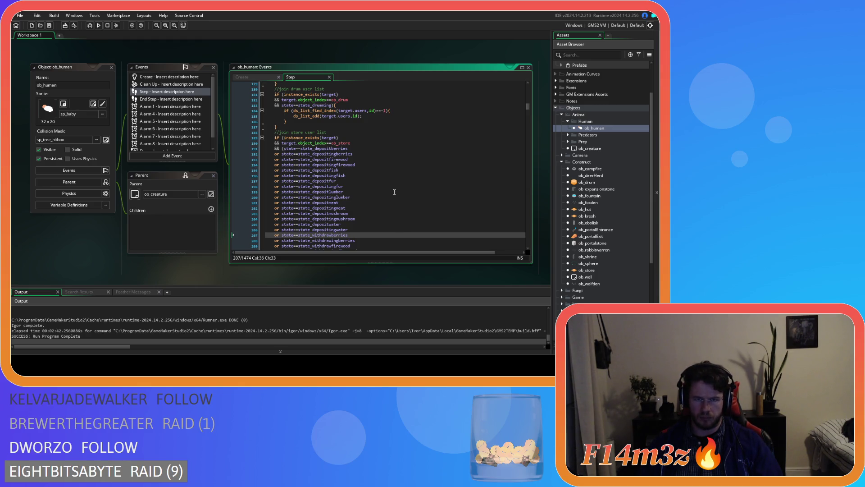
click(392, 148)
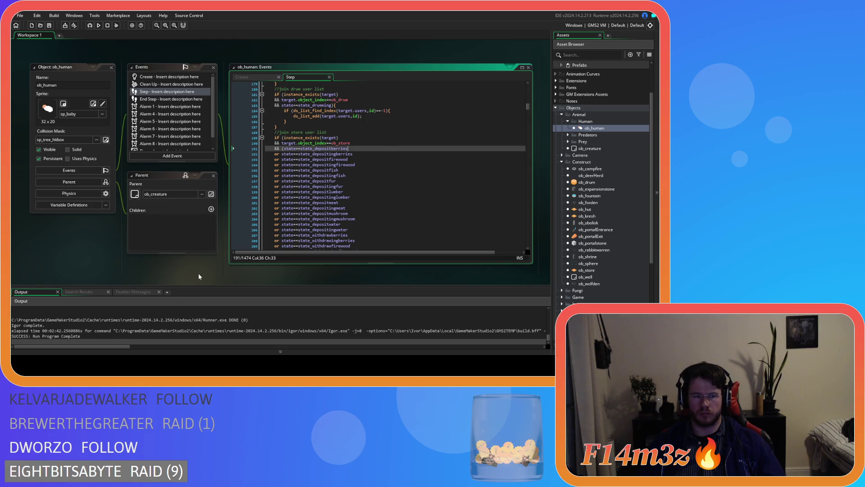
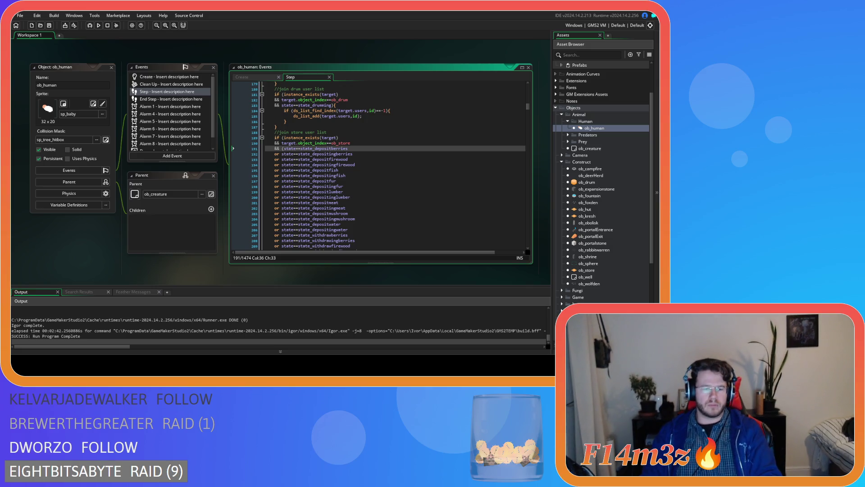
Scroll the ob_human Step code to the first ob_drum target check near line 1005
mouse_move(293, 230)
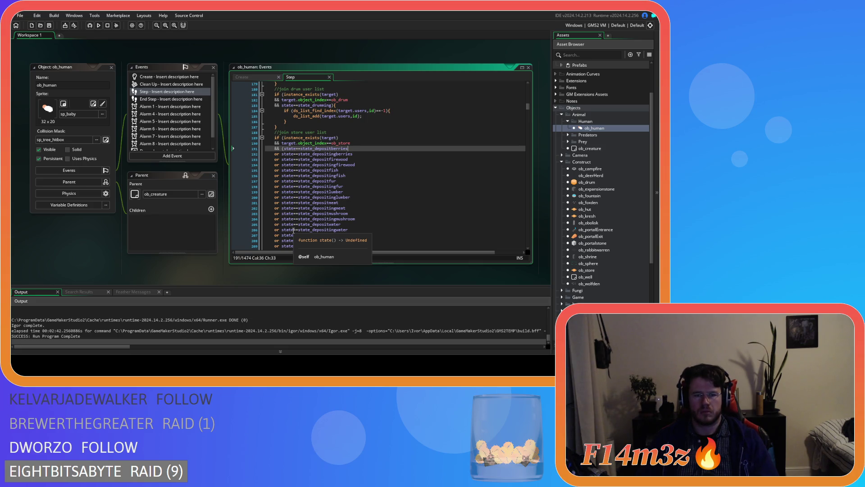
click(404, 175)
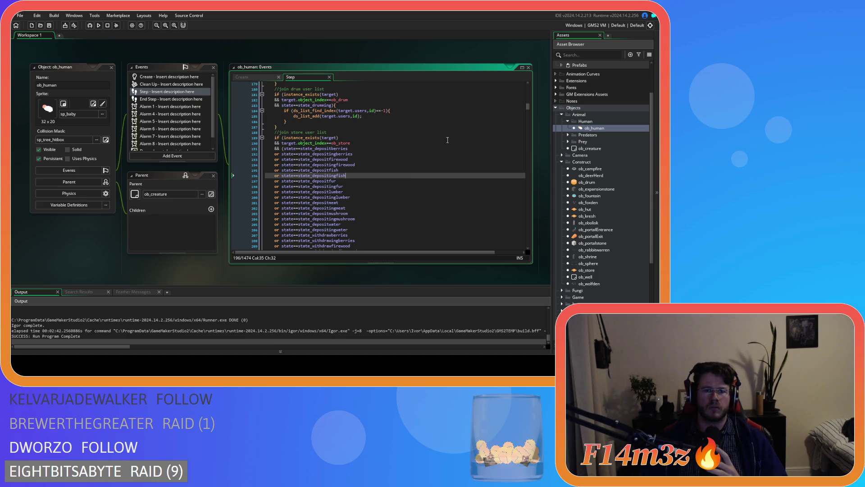
drag(530, 108, 518, 209)
scroll(517, 206, up, 1)
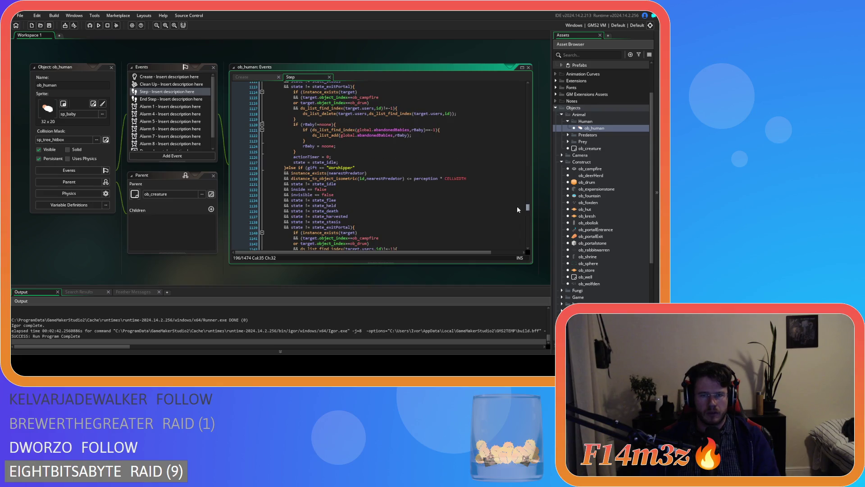
scroll(517, 207, down, 10)
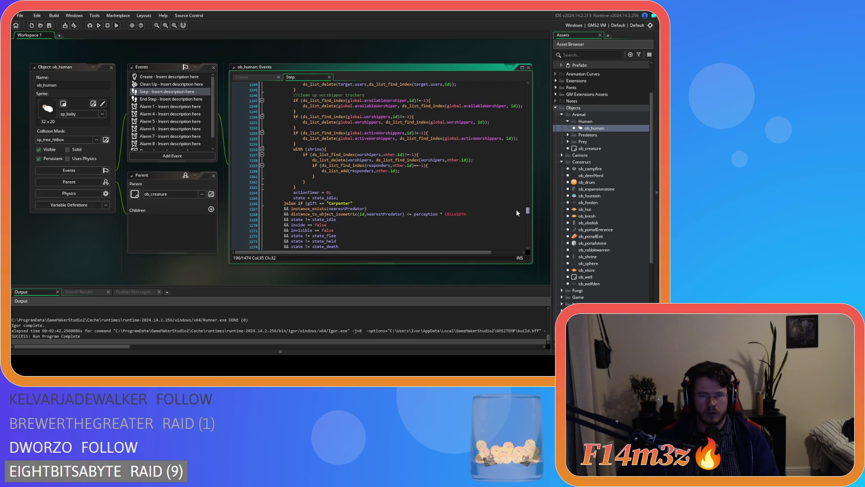
scroll(516, 210, up, 20)
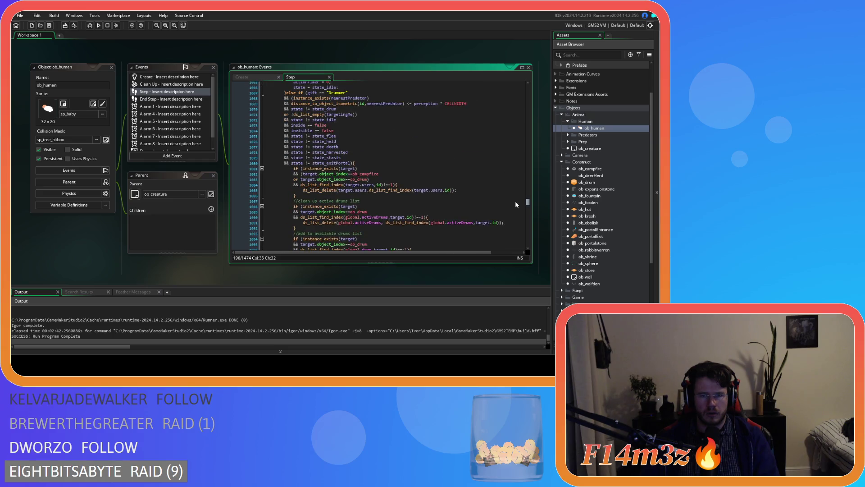
scroll(517, 205, up, 20)
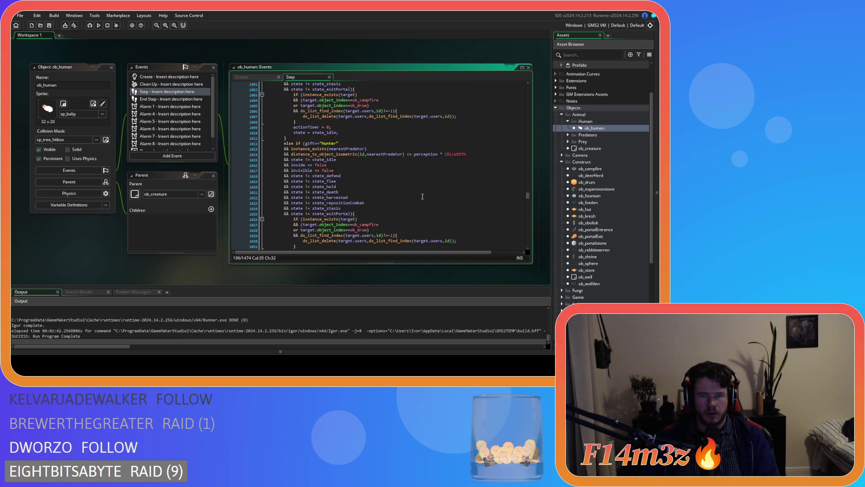
scroll(422, 197, down, 8)
click(406, 144)
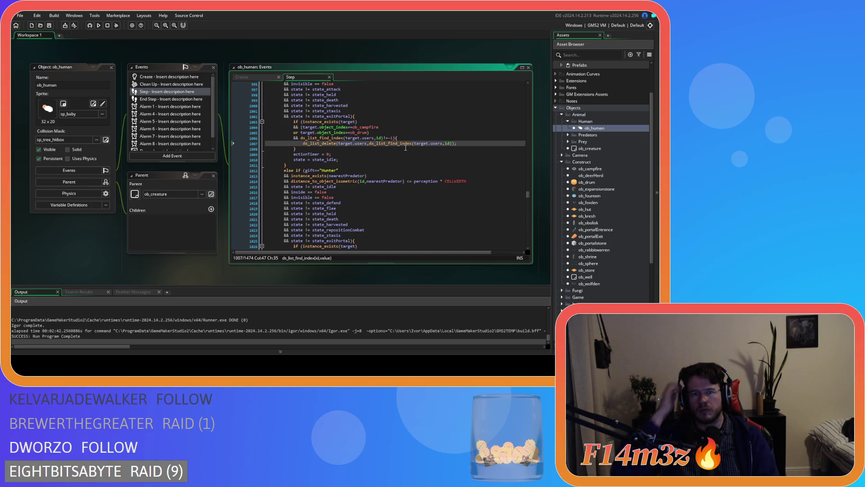
Duplicate the ob_drum condition as an ob_store check, then search for ds_list_delete(target.users
click(369, 132)
drag(370, 134, 294, 134)
key(ctrl+c)
click(366, 133)
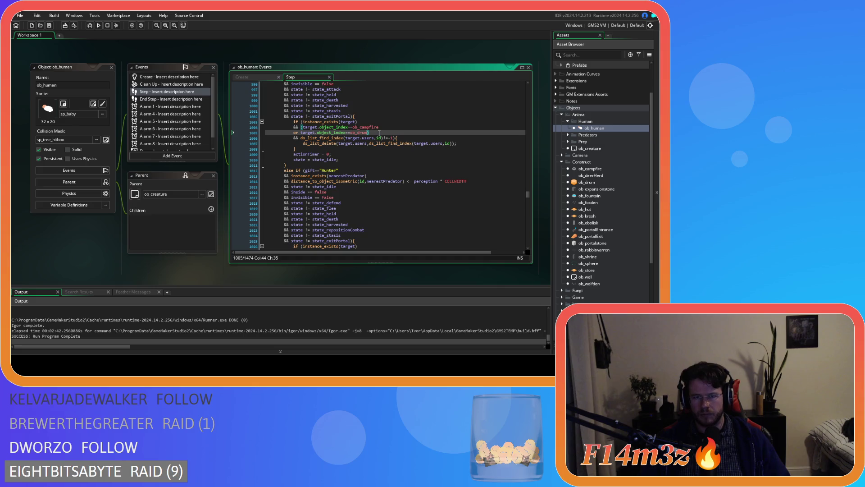
key(Return)
key(ctrl+v)
mouse_move(365, 140)
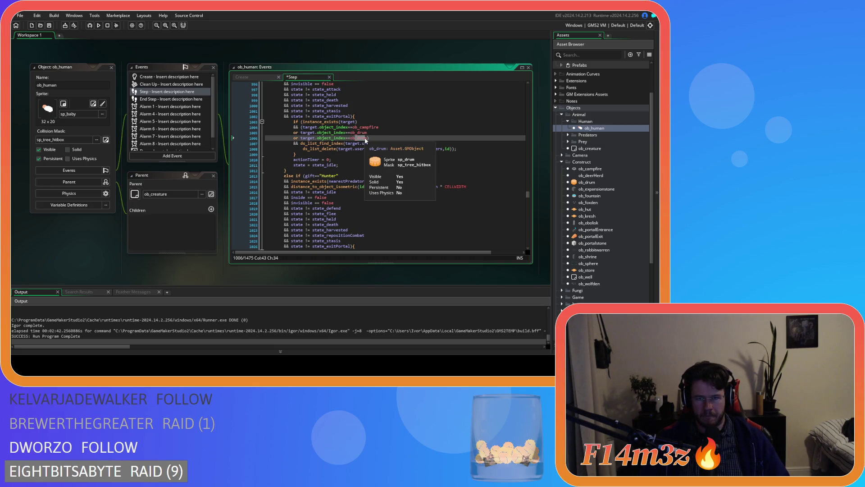
key(BackSpace)
key(BackSpace)
key(BackSpace)
text(s)
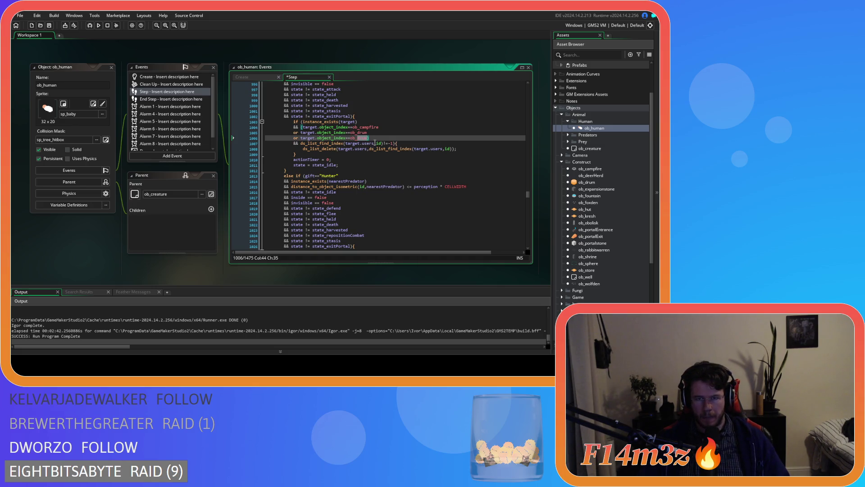
text(tore)
click(379, 137)
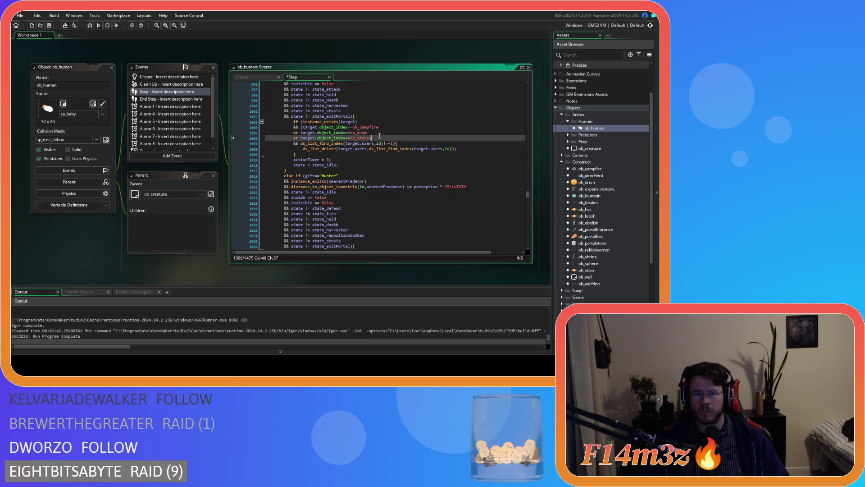
drag(302, 149, 367, 154)
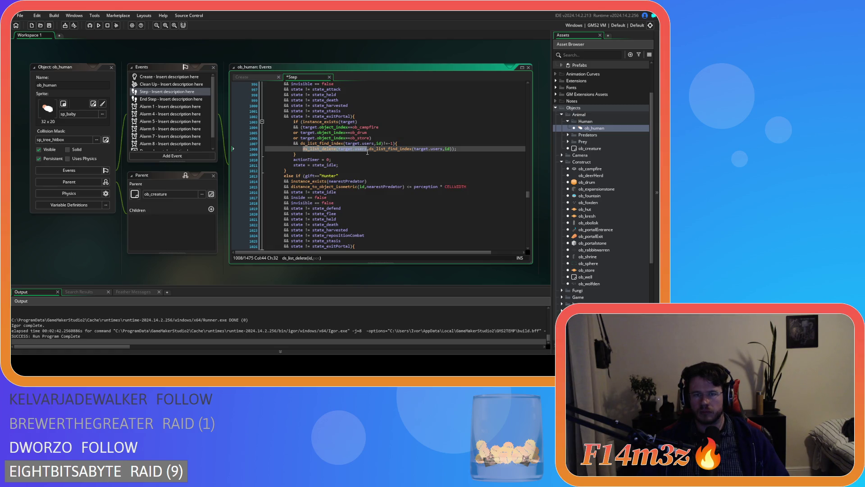
key(ctrl+f)
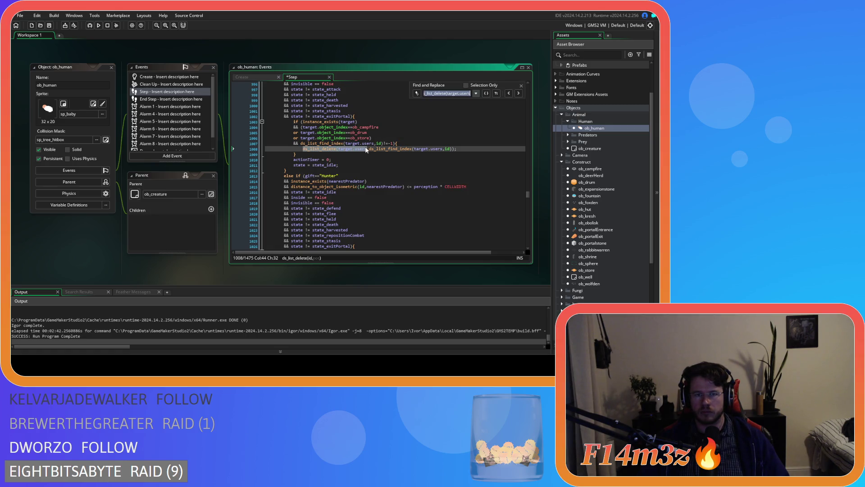
Add 'or target.object_index==ob_store)' after the ob_drum check in the Hunter branch
drag(370, 138, 292, 141)
key(ctrl+c)
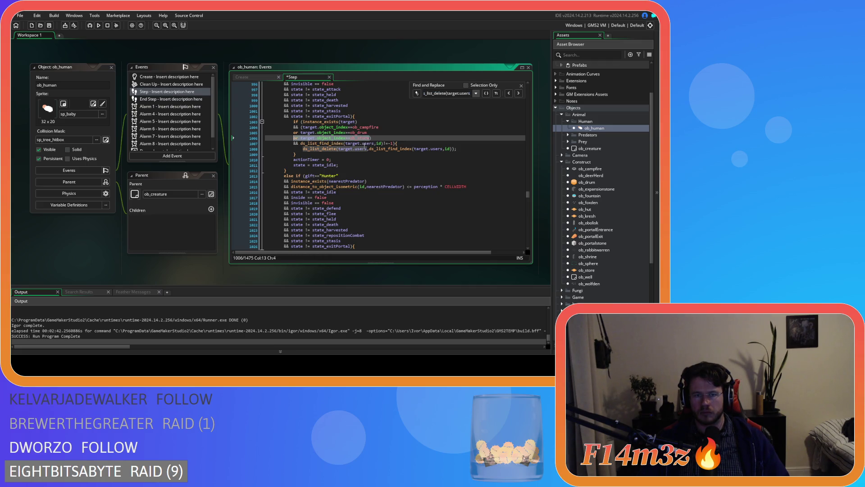
click(519, 93)
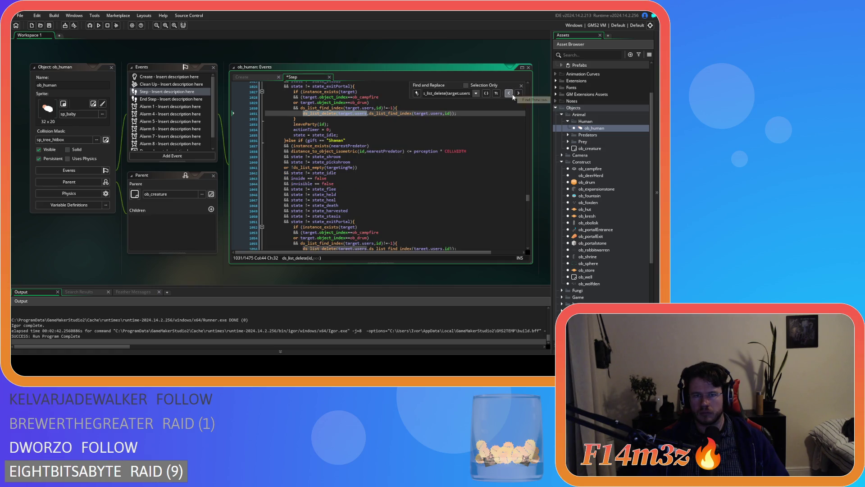
scroll(417, 189, up, 5)
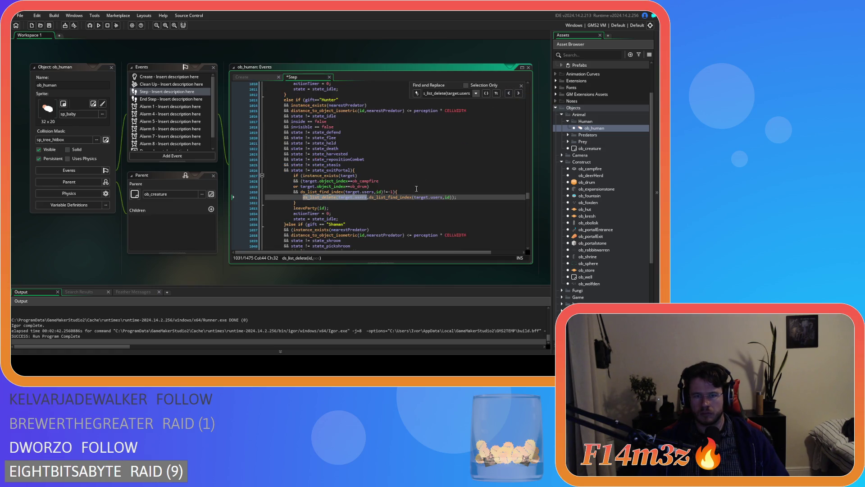
drag(293, 186, 369, 186)
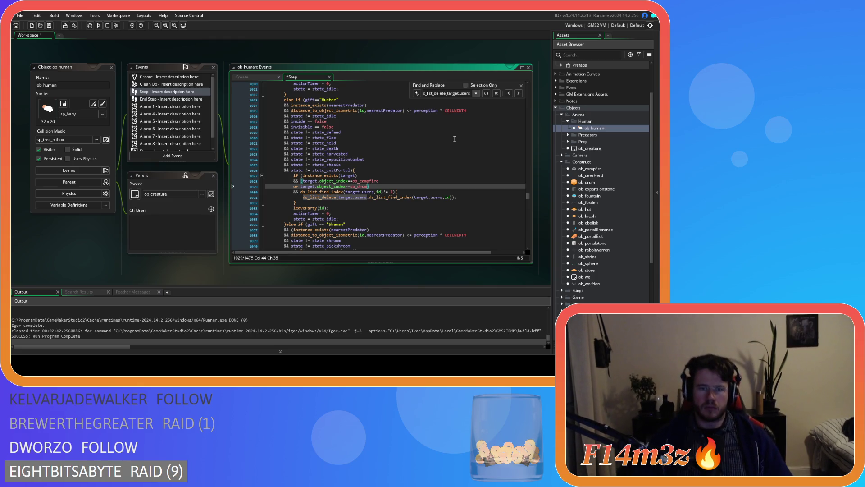
key(Return)
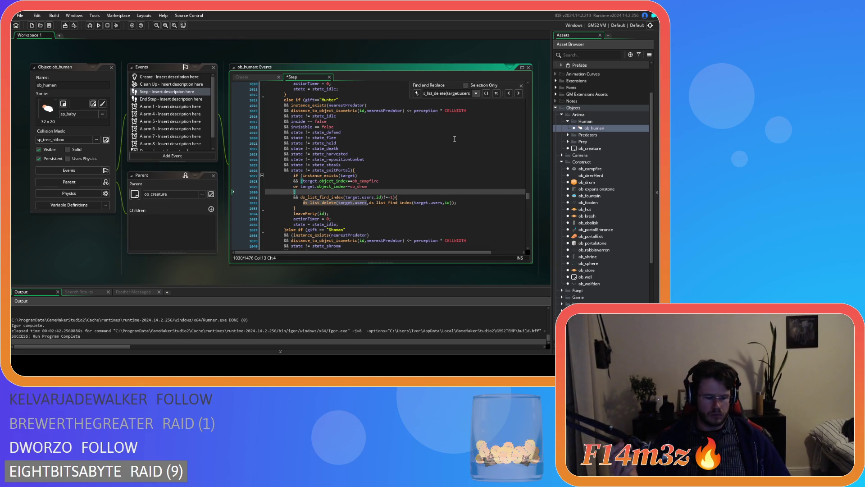
text(or target.object_index==ob_store)
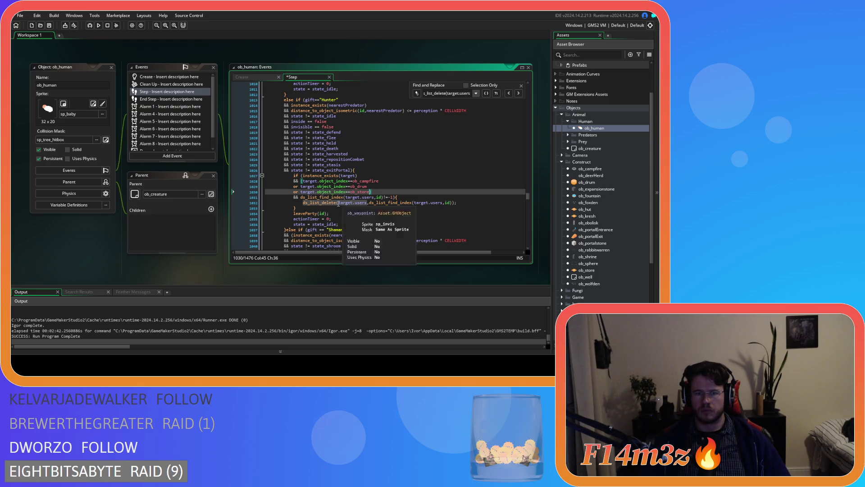
Add the same ob_store condition after the ob_drum check in the Shaman branch
click(519, 93)
click(512, 92)
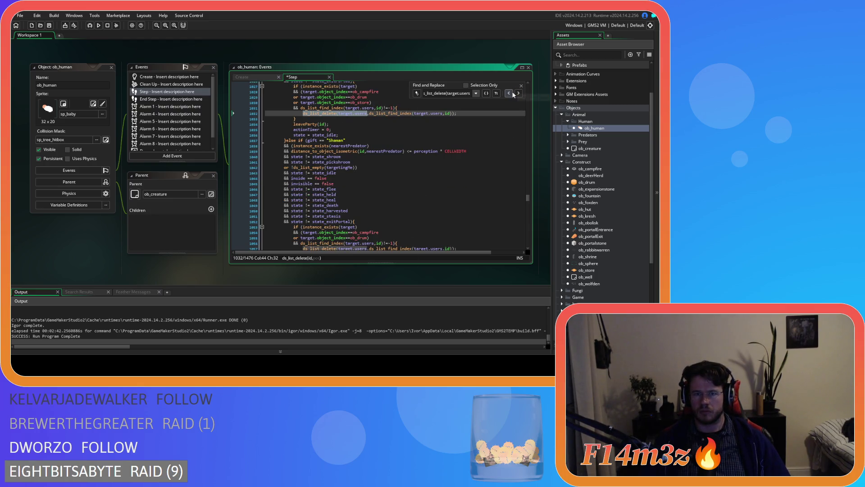
click(518, 93)
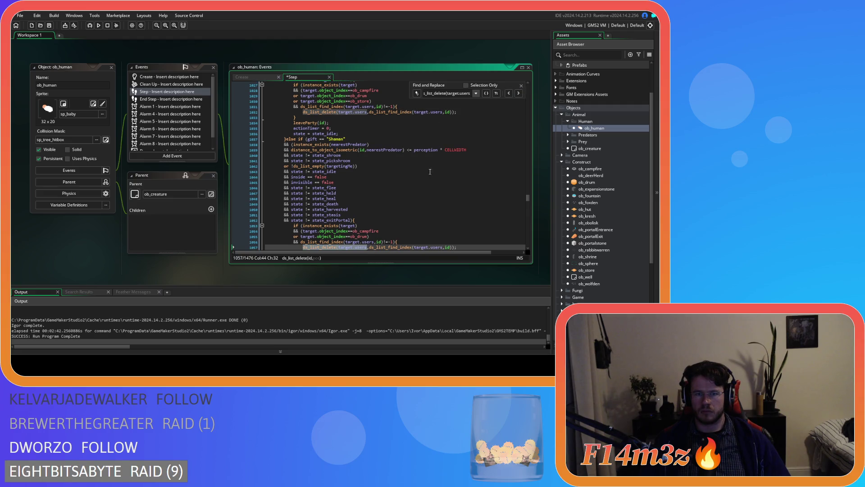
click(366, 182)
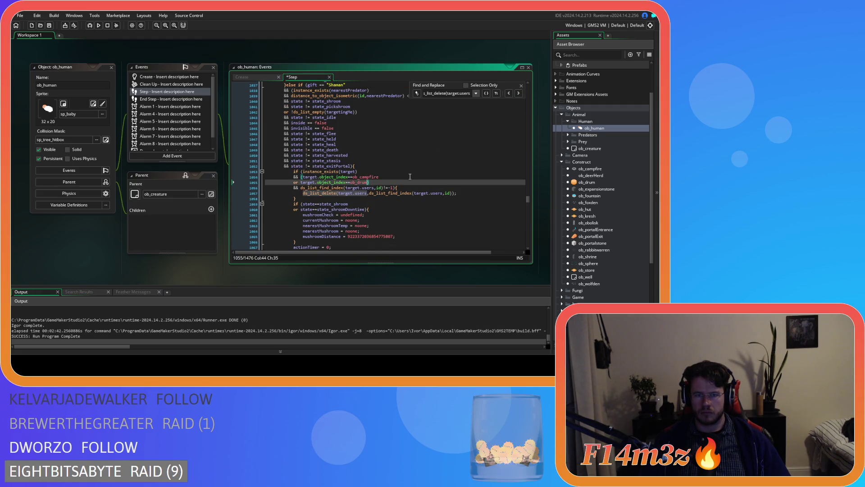
key(Return)
text(or target.object_index==ob_store)
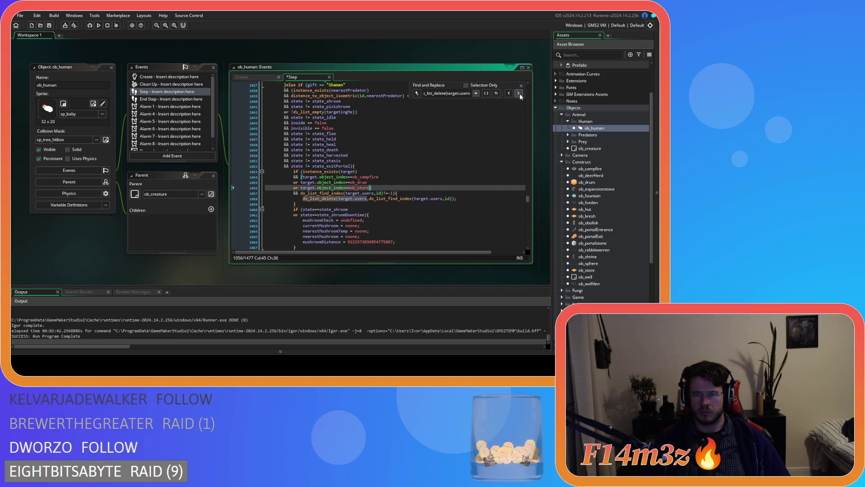
click(519, 94)
click(519, 94)
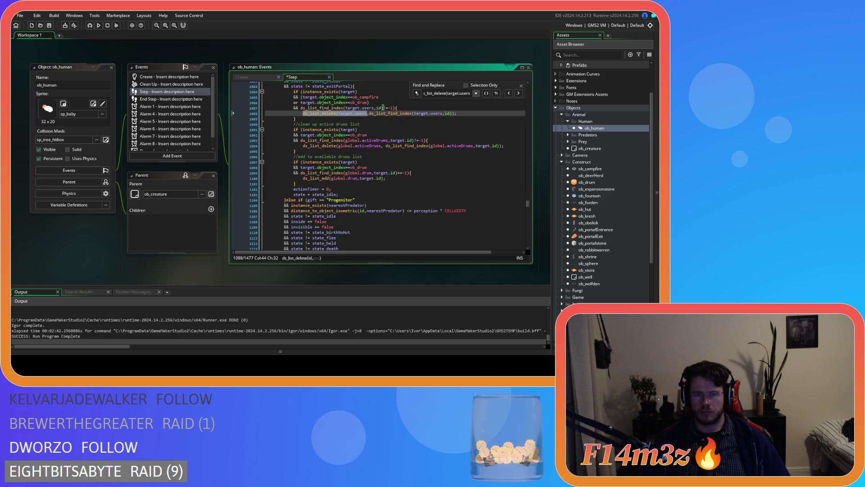
Paste the ob_store condition after the ob_drum checks at the next three ds_list_delete matches
click(368, 103)
key(ctrl+v)
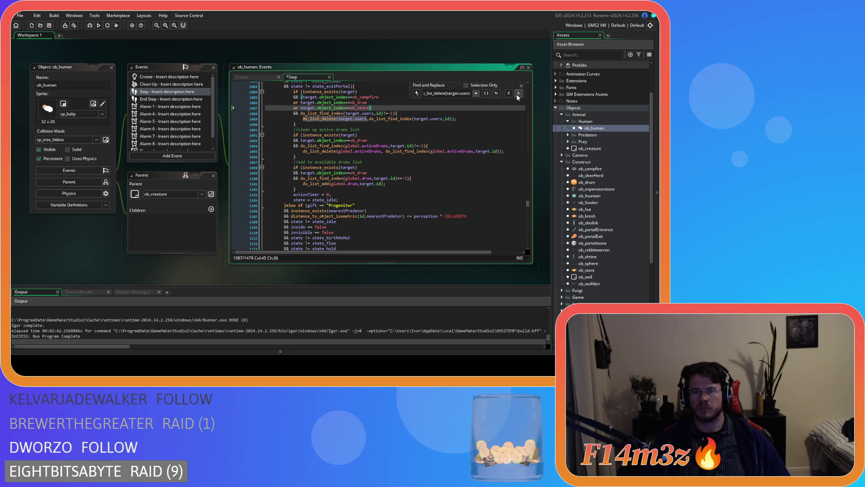
click(519, 94)
click(368, 103)
key(ctrl+v)
click(518, 94)
click(519, 93)
drag(301, 97, 368, 103)
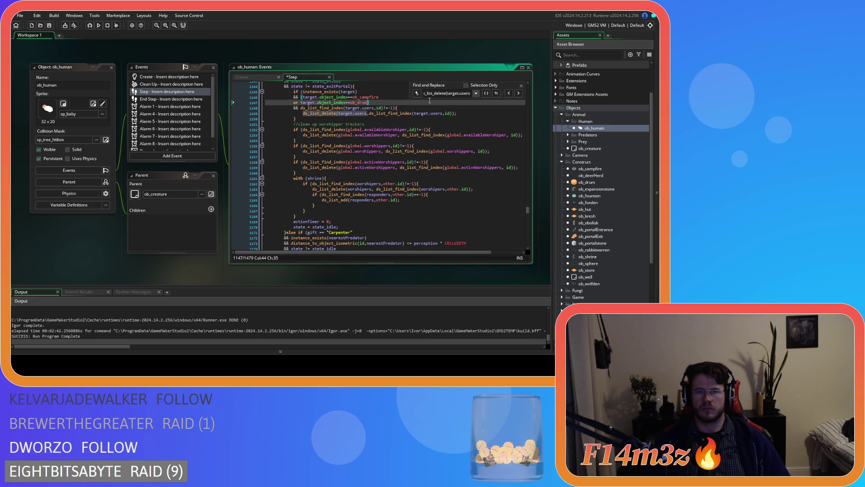
key(ctrl+v)
Extend the campfire/drum checks near lines 1188, 1246 and 1287 with the ob_store condition
click(519, 93)
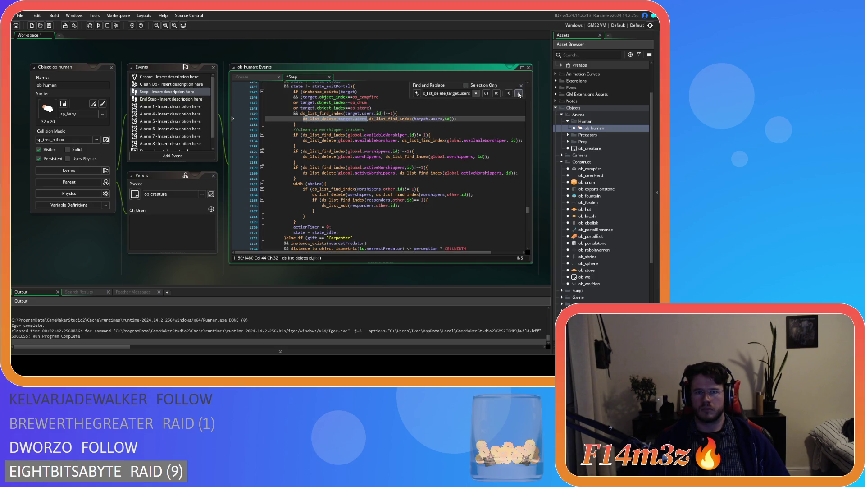
click(519, 94)
drag(301, 97, 411, 106)
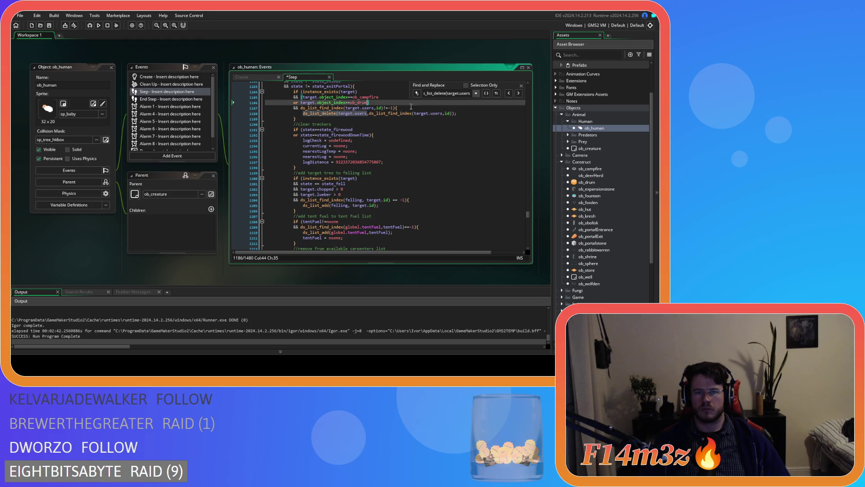
key(ctrl+v)
click(519, 94)
click(519, 93)
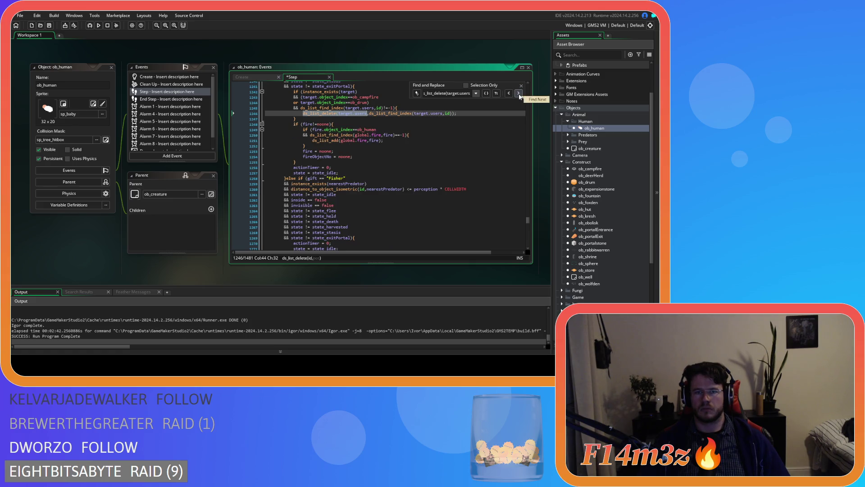
drag(301, 97, 368, 103)
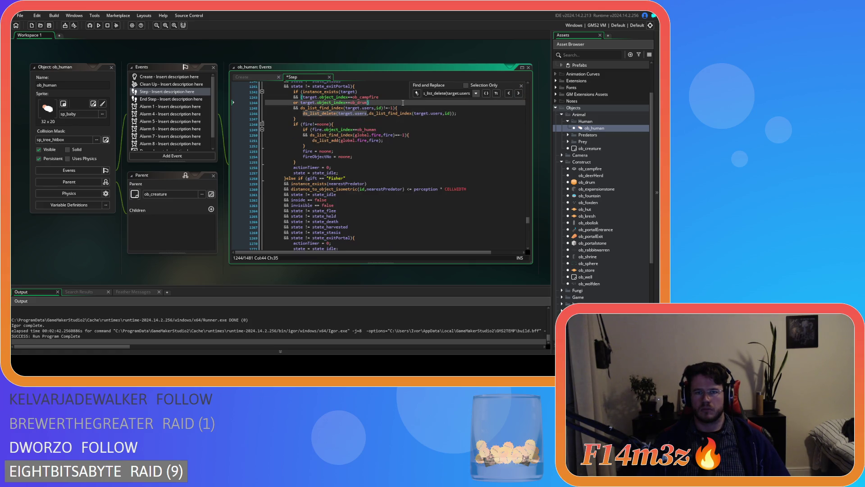
key(ctrl+v)
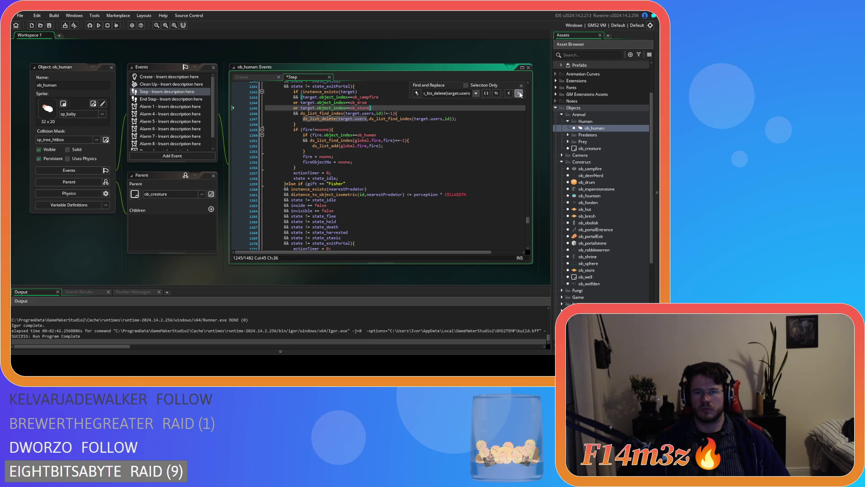
click(520, 94)
click(374, 102)
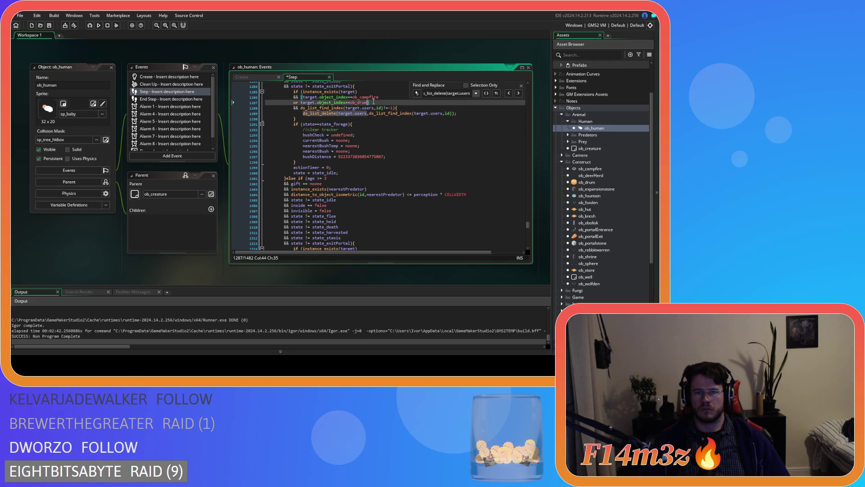
key(ctrl+v)
Add ob_store after ob_drum on line 1317, confirm remaining matches are updated, and close Find
click(519, 94)
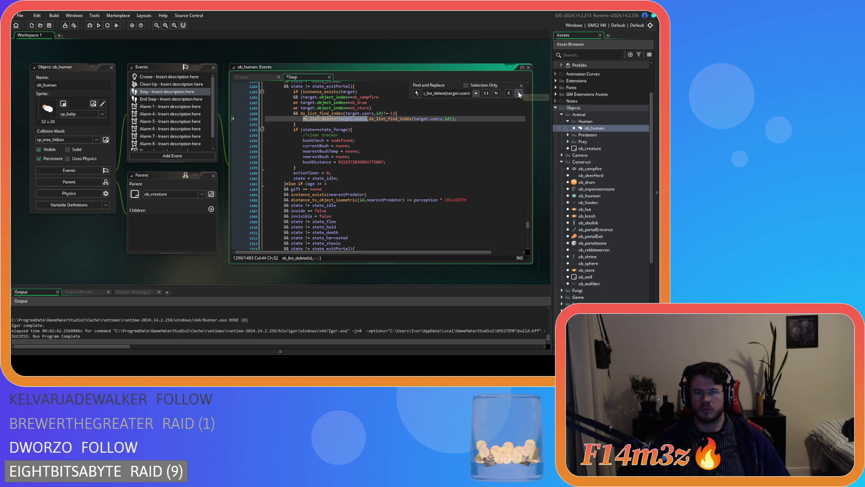
click(520, 94)
click(414, 101)
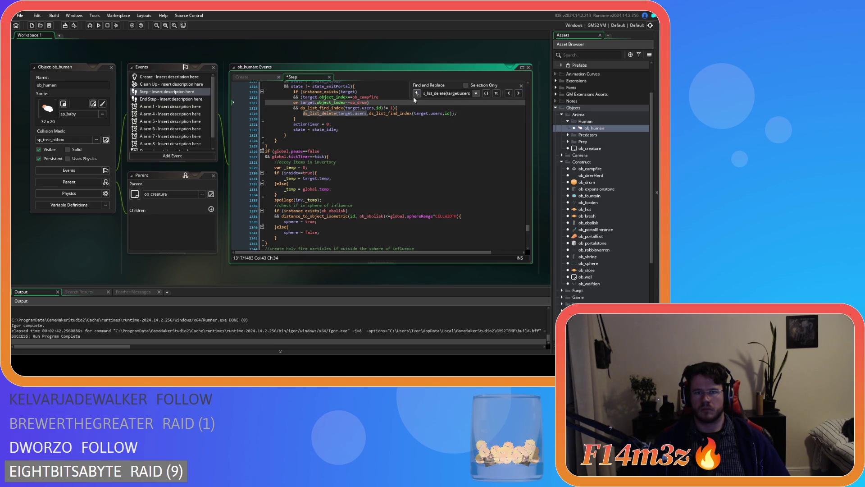
key(ctrl+v)
click(519, 93)
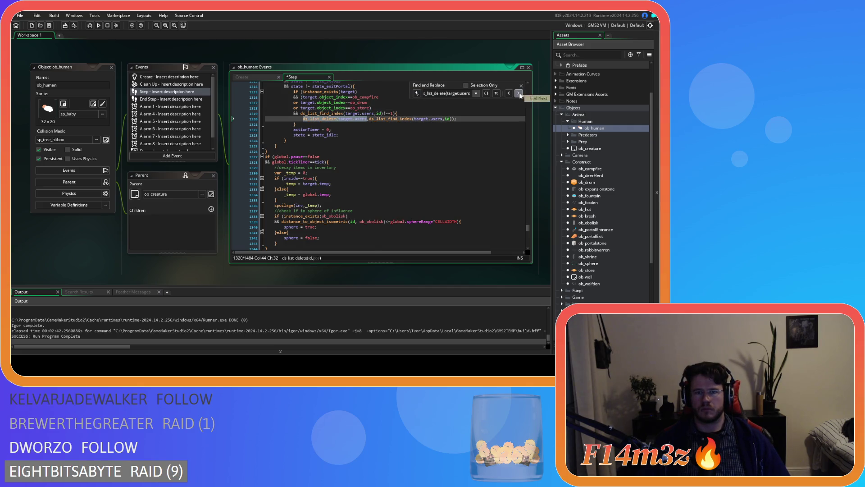
click(519, 94)
click(519, 94)
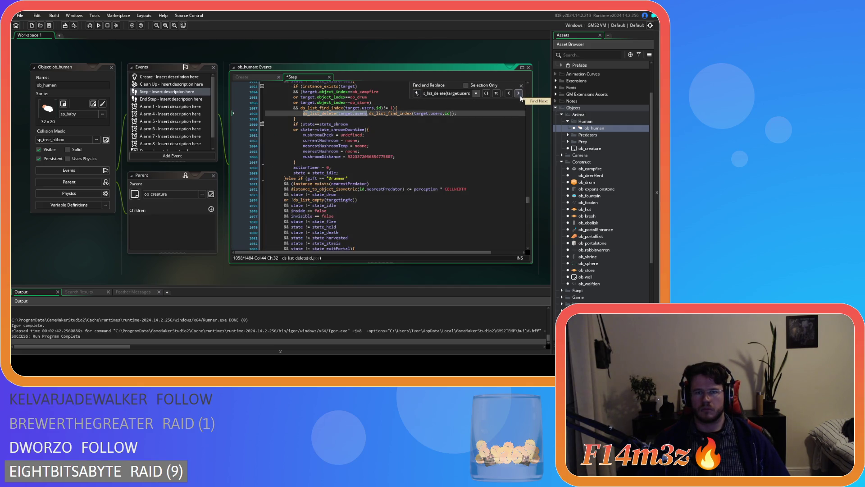
click(521, 85)
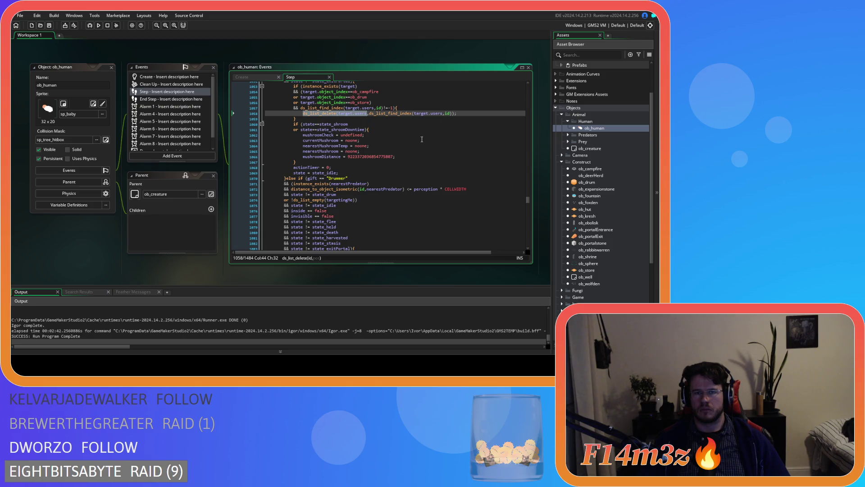
click(467, 168)
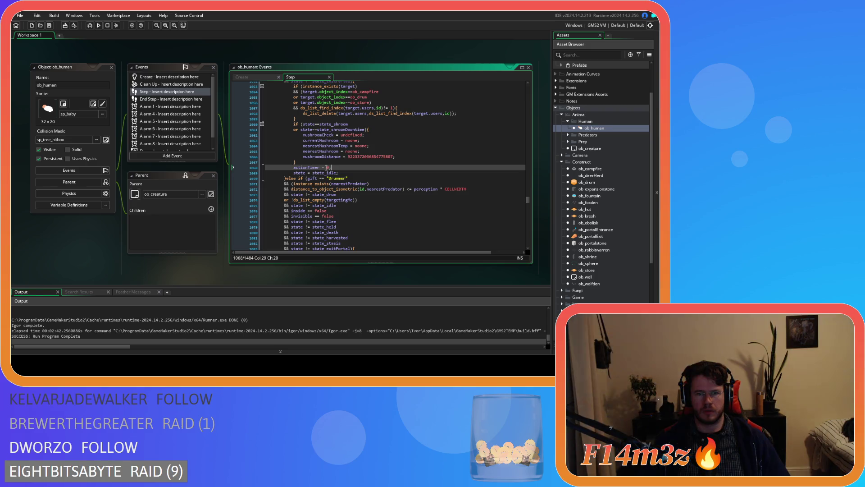
scroll(599, 213, down, 6)
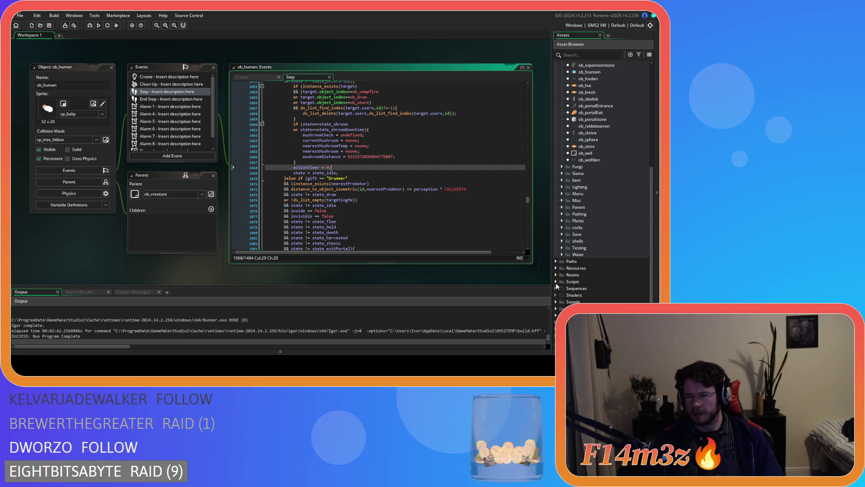
Open sc_babyInterupt from the Scripts > Interupts folder and search it for target.users
click(556, 281)
scroll(596, 285, down, 5)
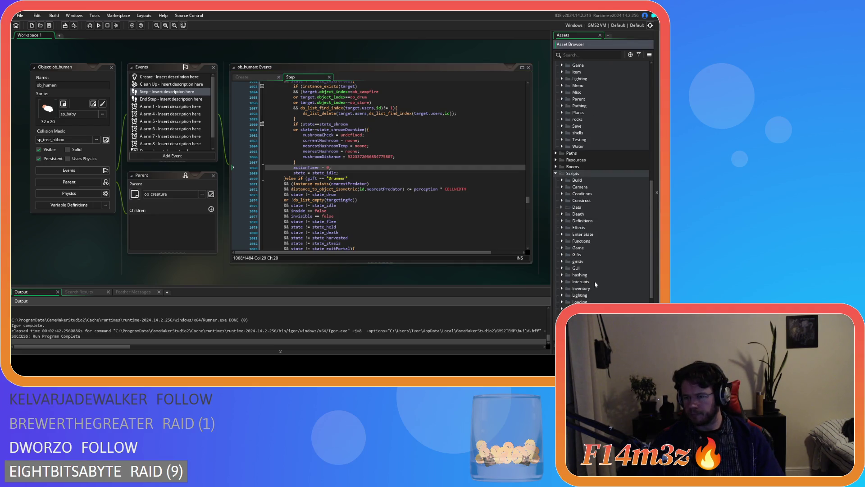
scroll(572, 225, down, 3)
click(563, 227)
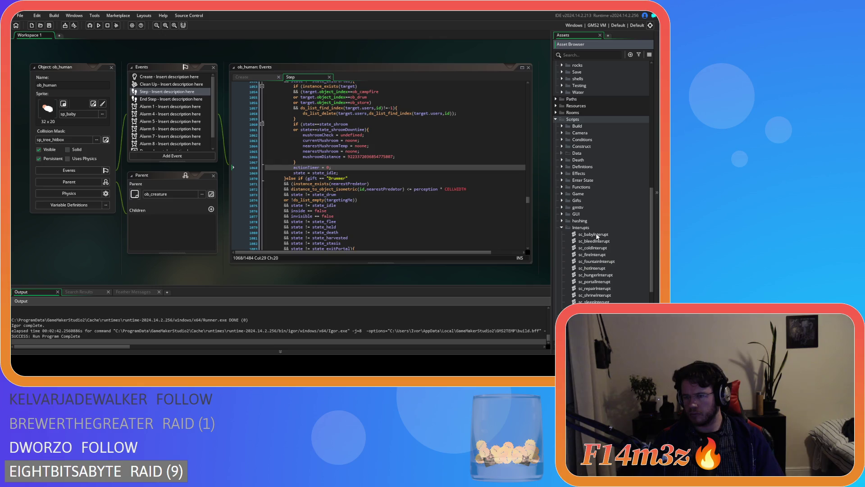
double_click(598, 235)
key(ctrl+f)
text(target.users)
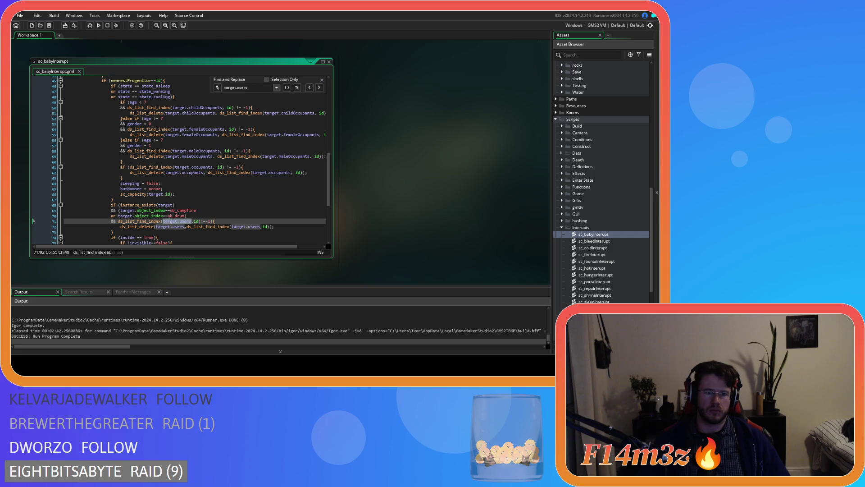
scroll(166, 231, down, 3)
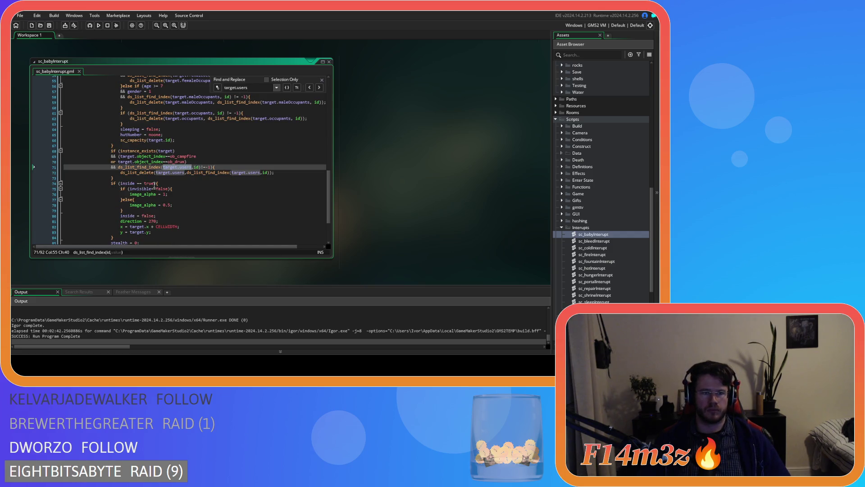
Add 'or target.object_index==ob_store)' after ob_drum on line 70 and save sc_babyInterupt
click(185, 162)
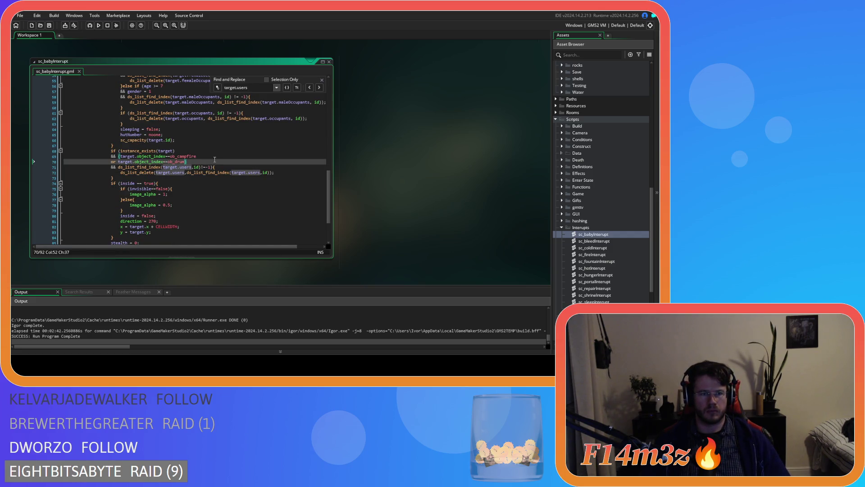
key(Return)
text(or target.object_index==ob_store)
click(319, 88)
click(319, 87)
click(319, 87)
click(320, 88)
click(319, 87)
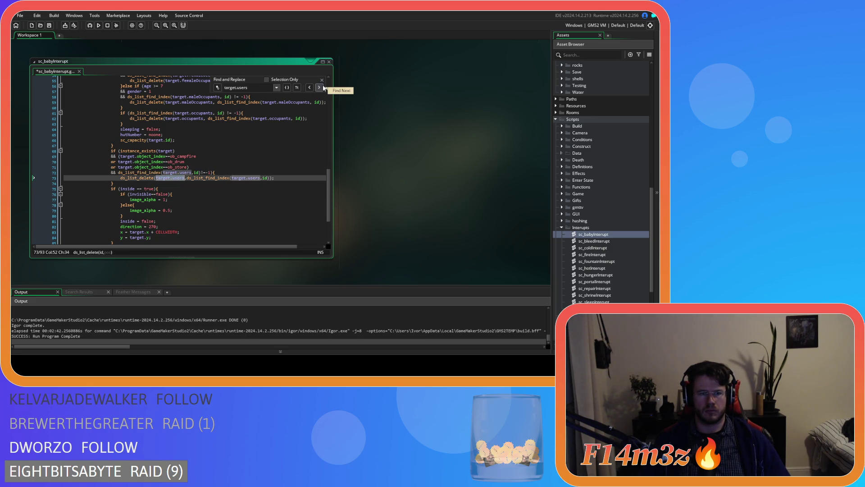
click(322, 79)
key(ctrl+s)
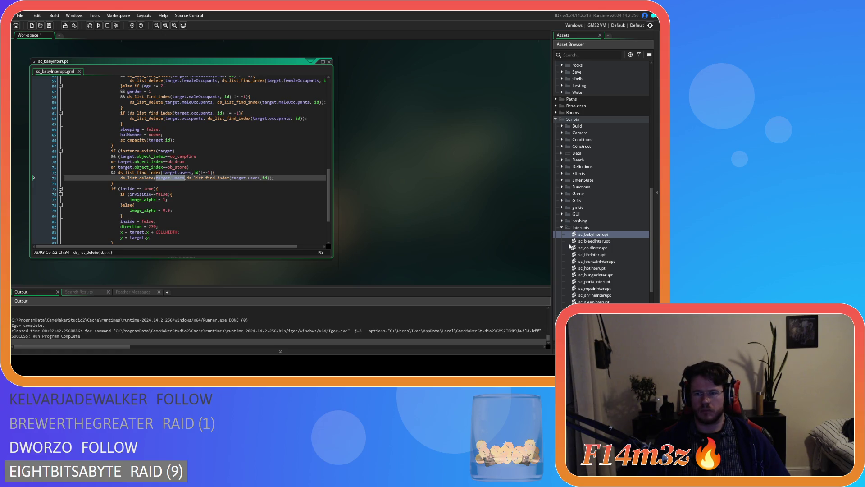
Open sc_bleedInterupt, search for target.users, and undo the last edit at the ob_drum check
double_click(594, 241)
click(239, 171)
key(ctrl+f)
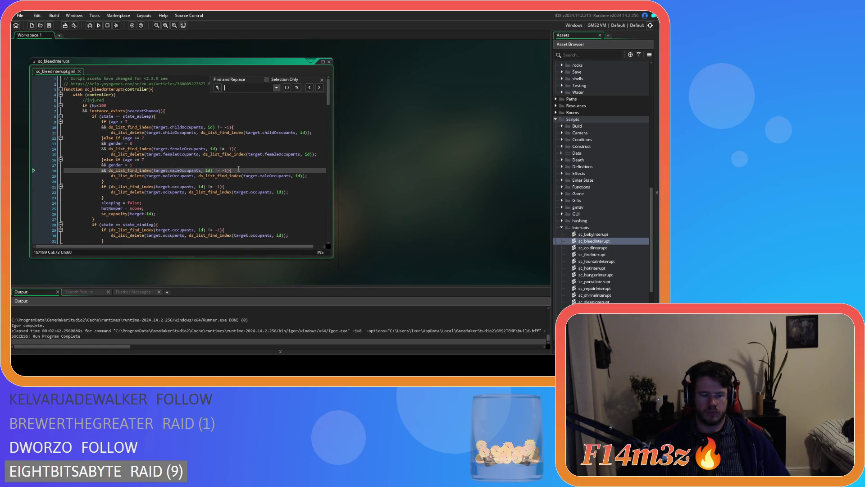
text(target)
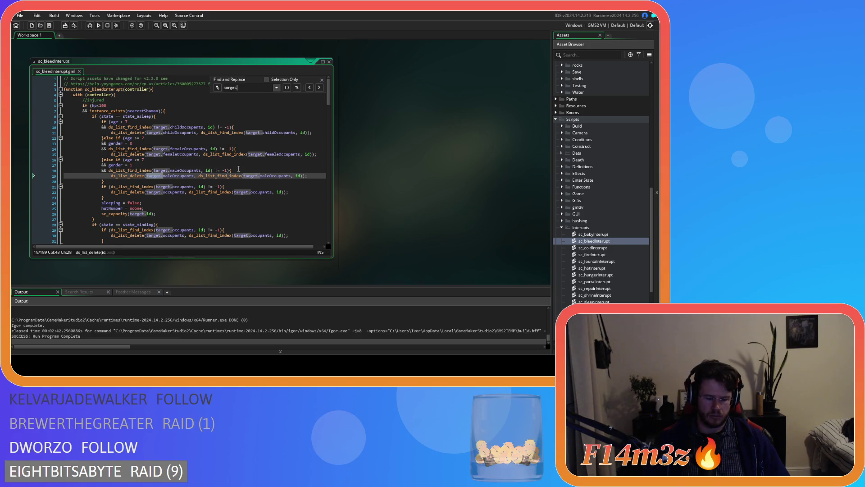
text(.users)
click(166, 107)
key(ctrl+z)
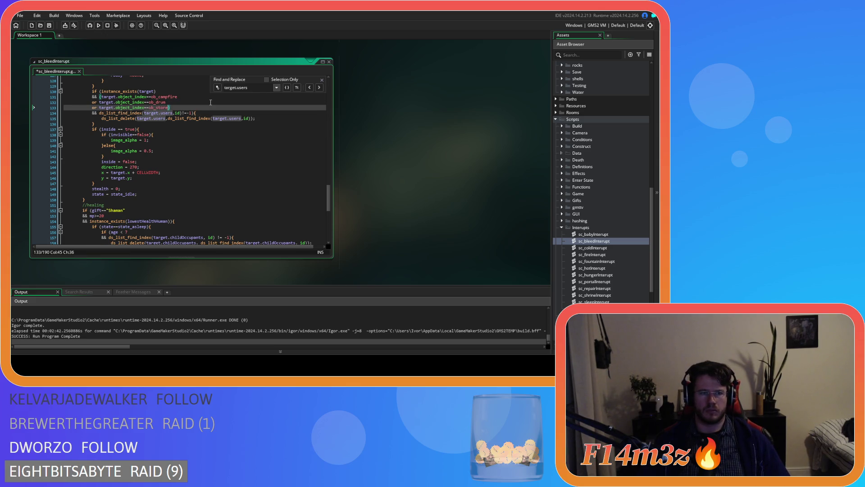
In sc_coldInterupt, add 'or target.object_index==ob_store)' after ob_drum on line 71
double_click(593, 248)
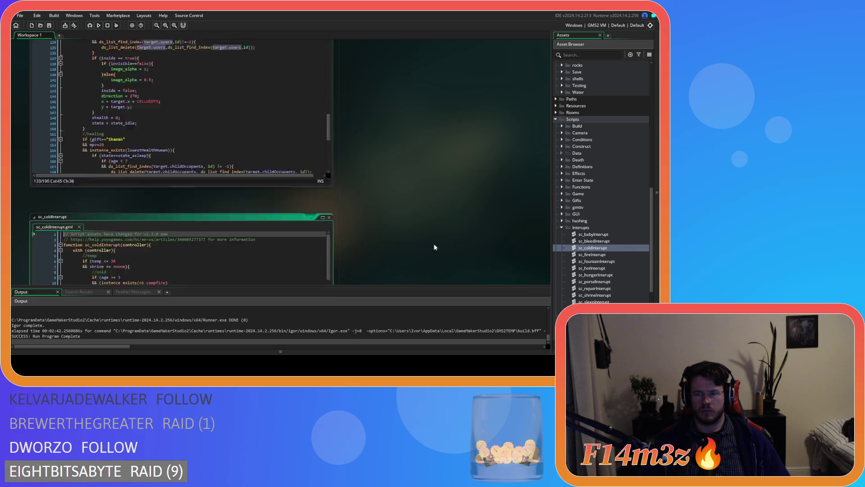
key(ctrl+f)
text(star)
key(BackSpace)
key(BackSpace)
key(BackSpace)
text(target.u)
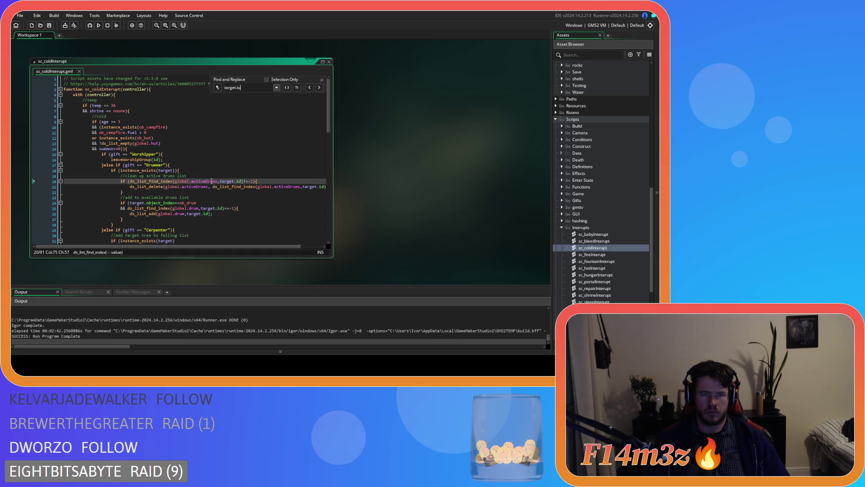
text(sers)
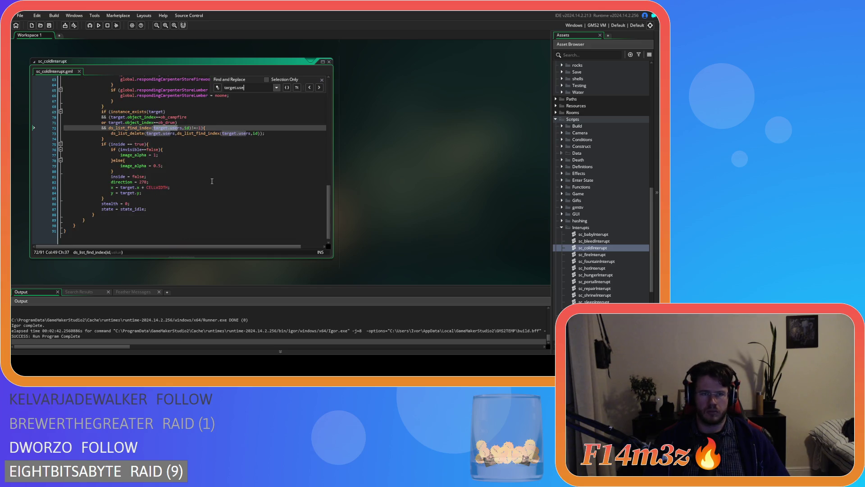
click(177, 122)
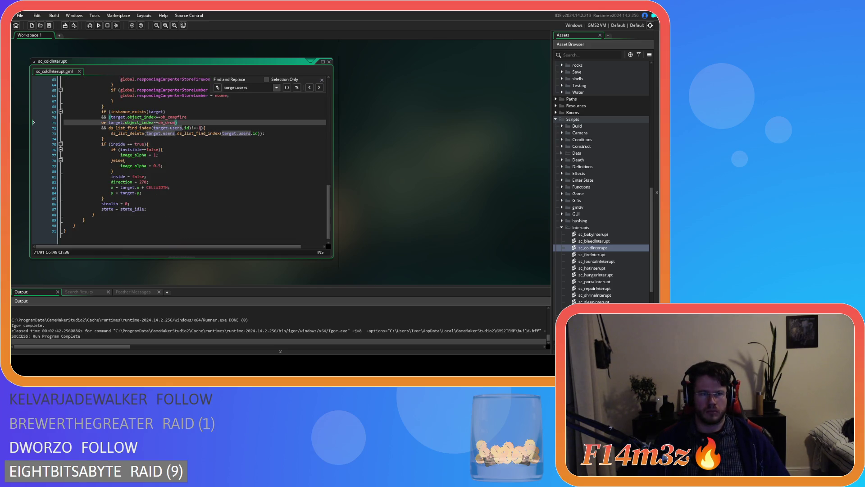
key(Return)
text(or target.object_index==ob_store)
In sc_fireInterupt, paste the ob_store condition after ob_drum, then open sc_fountainInterupt
double_click(593, 254)
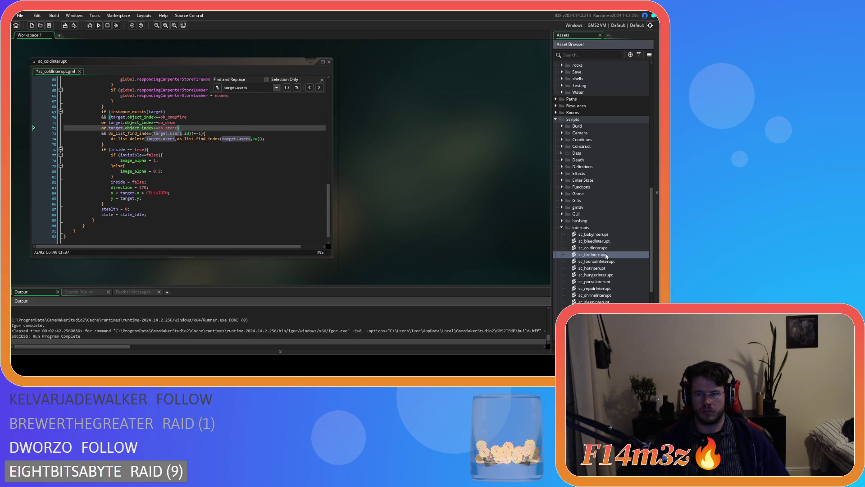
click(194, 160)
key(ctrl+f)
text(target)
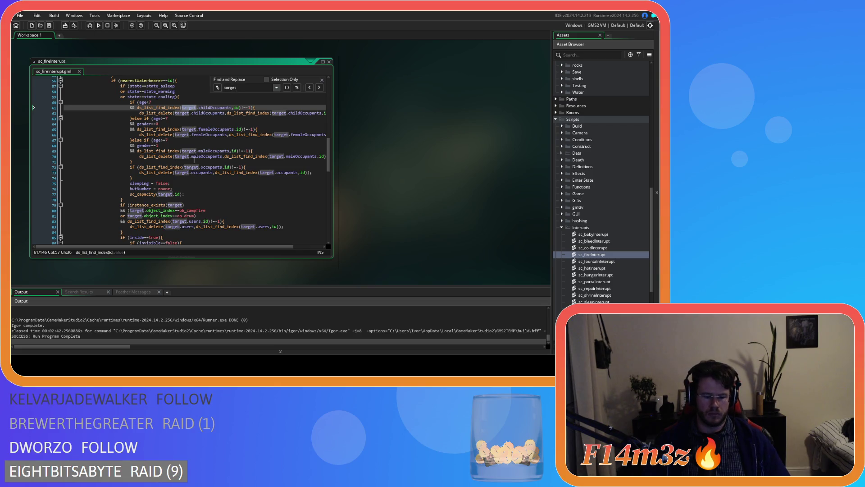
text(.users)
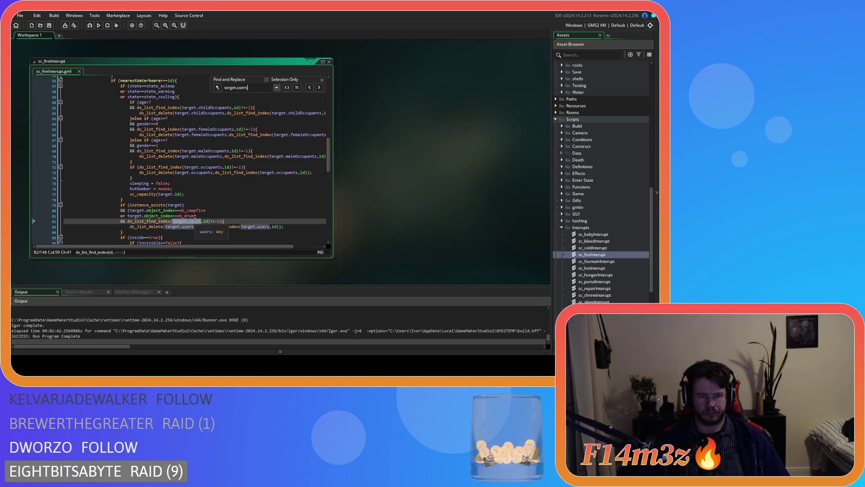
click(209, 218)
key(ctrl+v)
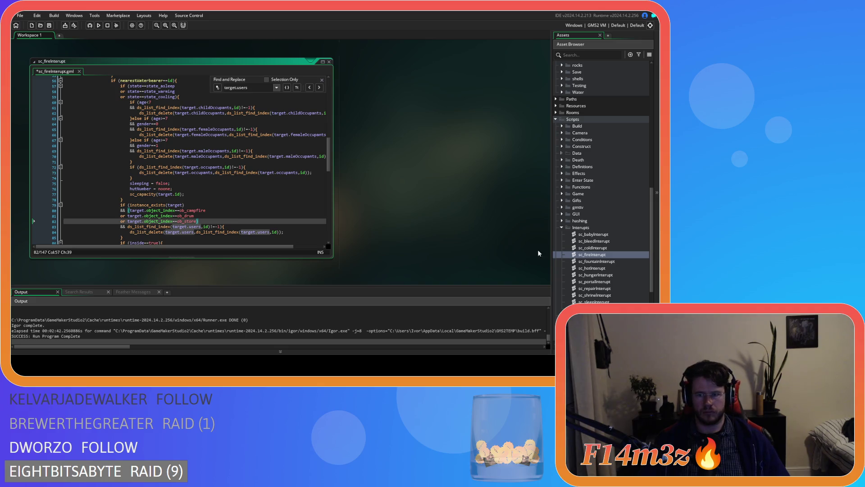
double_click(604, 262)
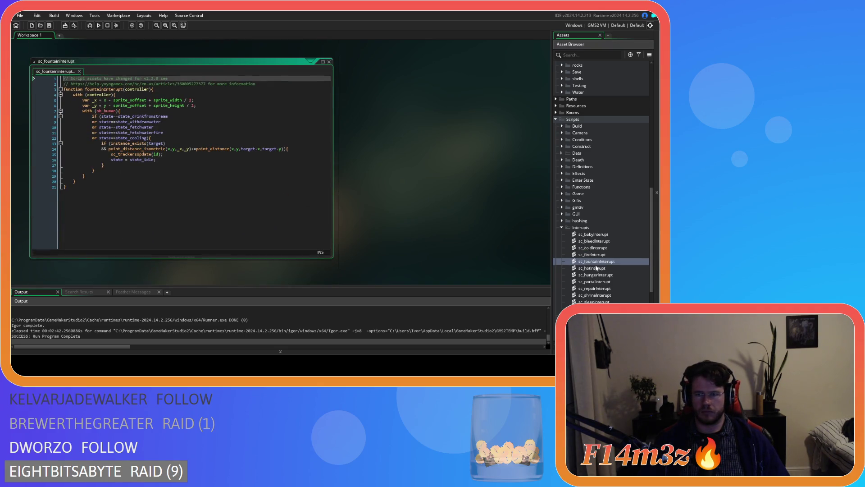
In sc_hotInterupt, add 'or target.object_index==ob_store' after the ob_drum check and save
double_click(597, 267)
click(233, 192)
key(ctrl+f)
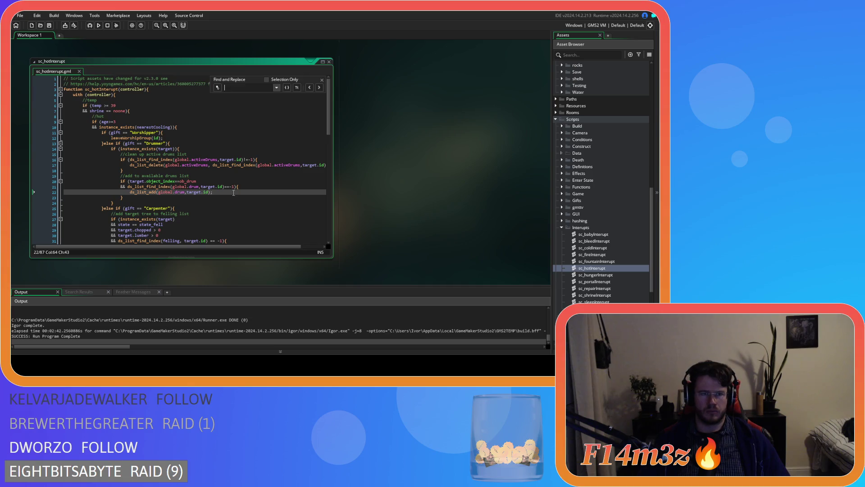
text(target.users)
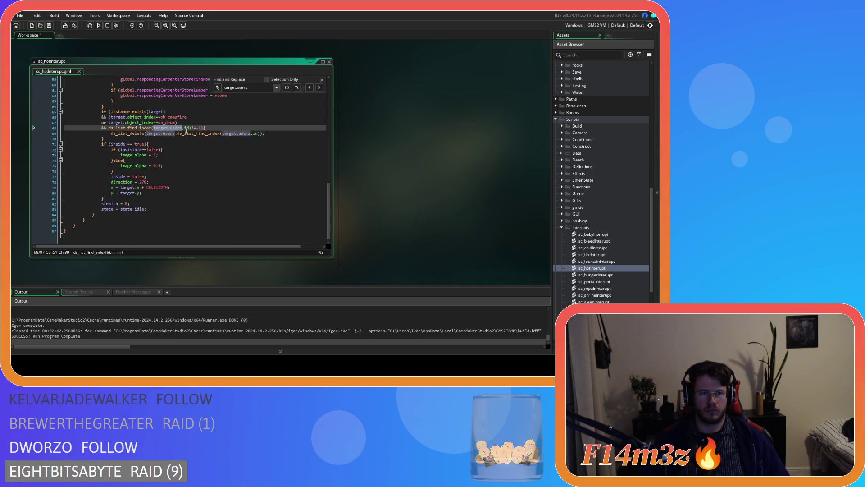
key(Up)
key(End)
key(Return)
text(or target.object_index==ob_store))
key(ctrl+s)
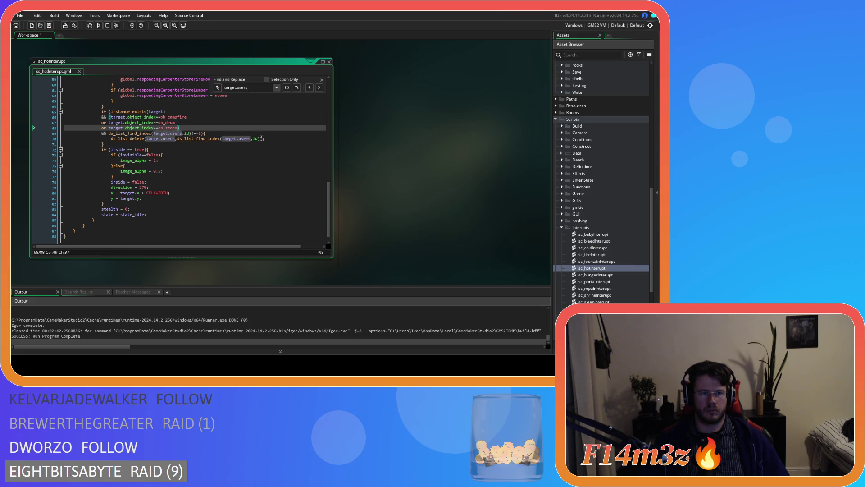
Add the 'or target.object_index==ob_store' condition after ob_drum in sc_hungerInterupt
double_click(596, 274)
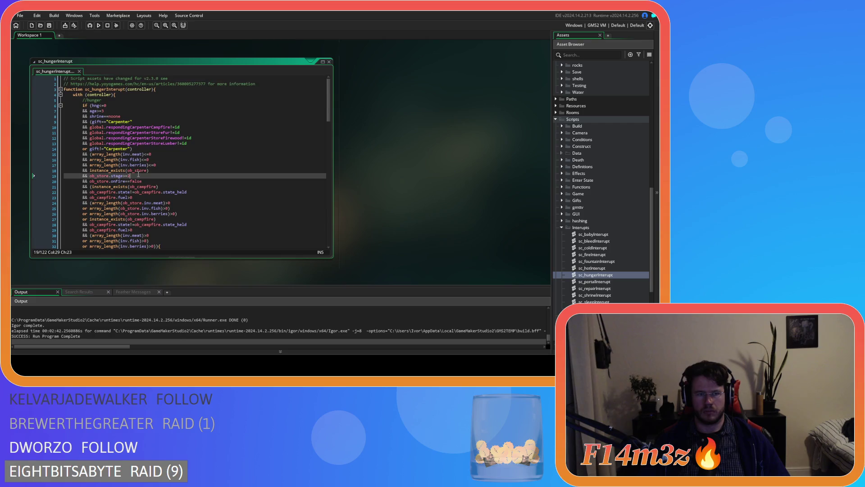
text(target.)
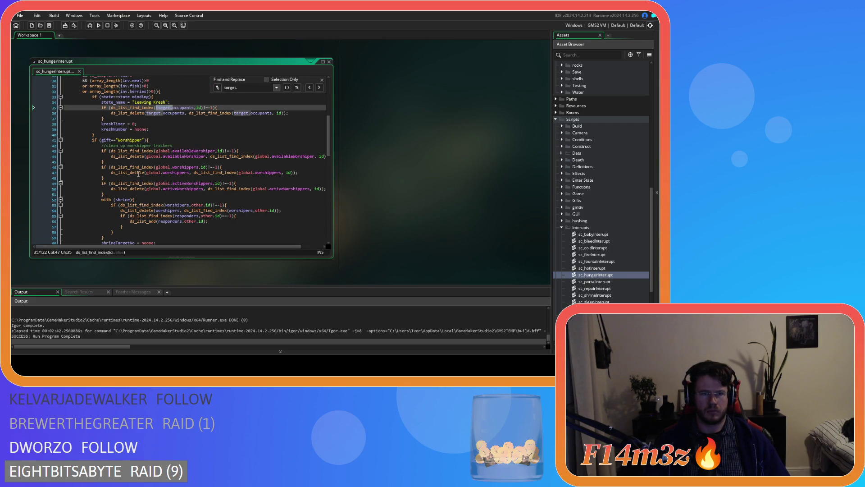
text(users)
click(166, 128)
key(Return)
text(or target.object_index==ob_store)
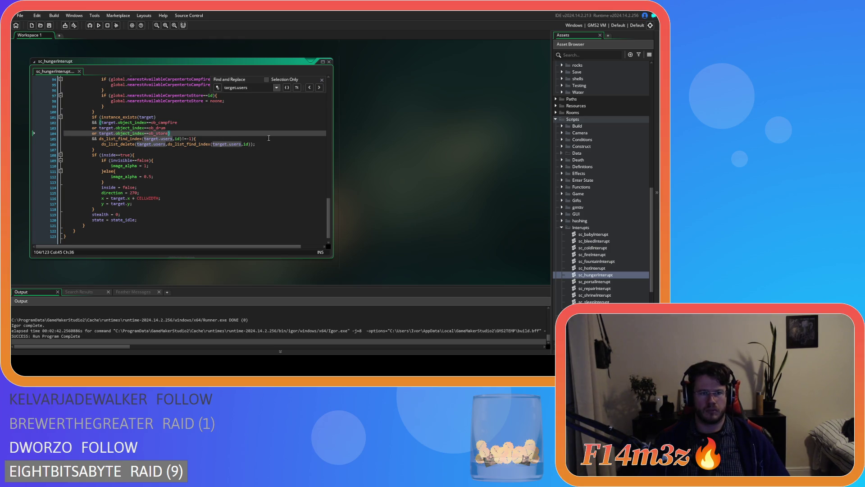
click(228, 139)
Insert the ob_store condition line after the ob_drum check in sc_portalInterupt
double_click(595, 281)
click(205, 186)
key(ctrl+f)
text(target.is)
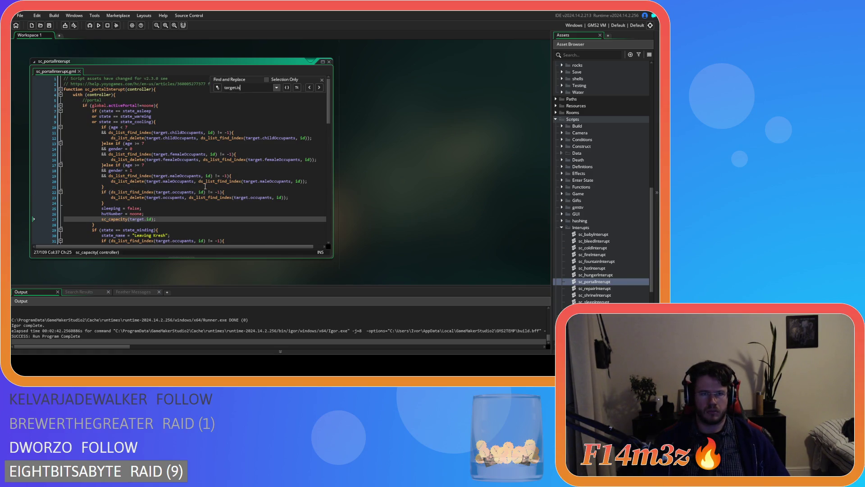
key(BackSpace)
key(BackSpace)
key(BackSpace)
text(users)
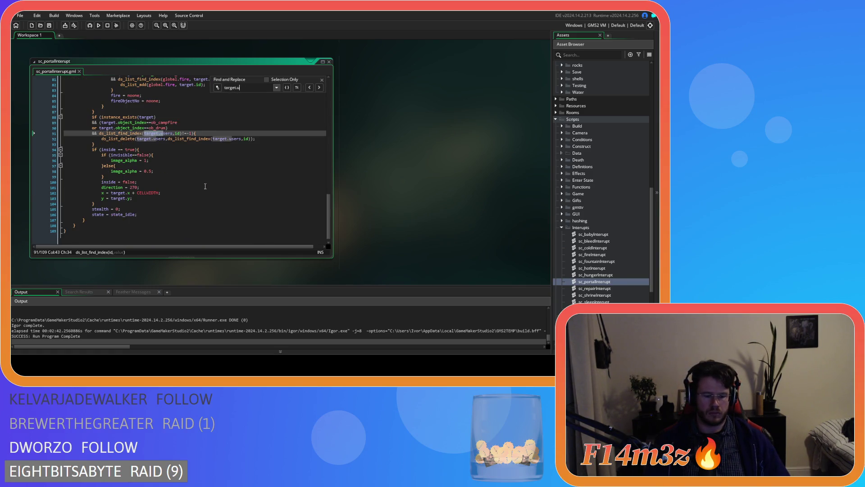
click(192, 132)
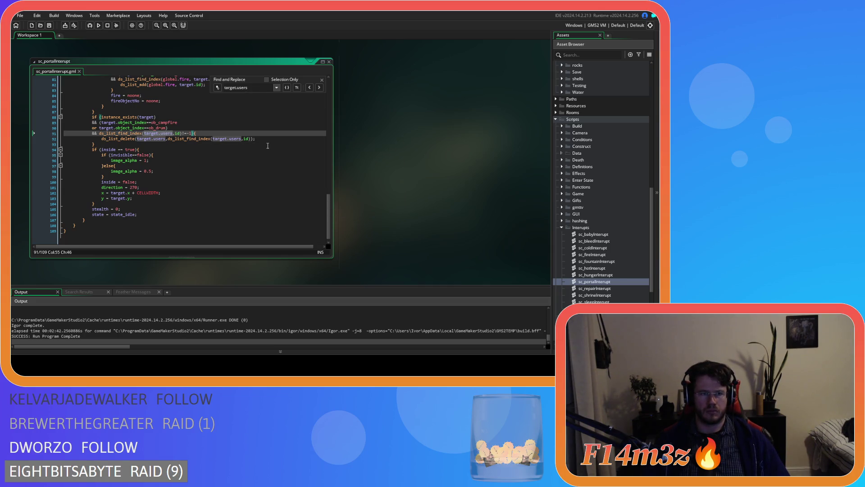
key(Return)
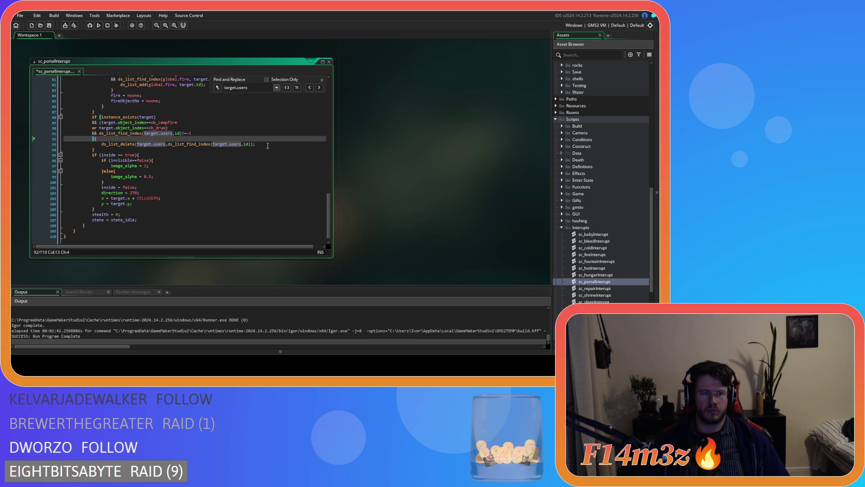
key(BackSpace)
click(165, 128)
key(Return)
key(ctrl+v)
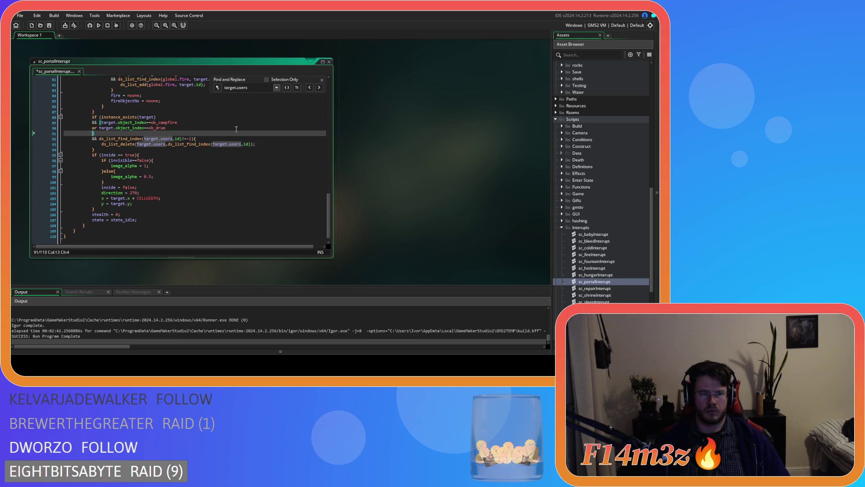
Add 'or target.object_index==ob_store' after the ob_drum check in sc_repairInterupt
double_click(595, 288)
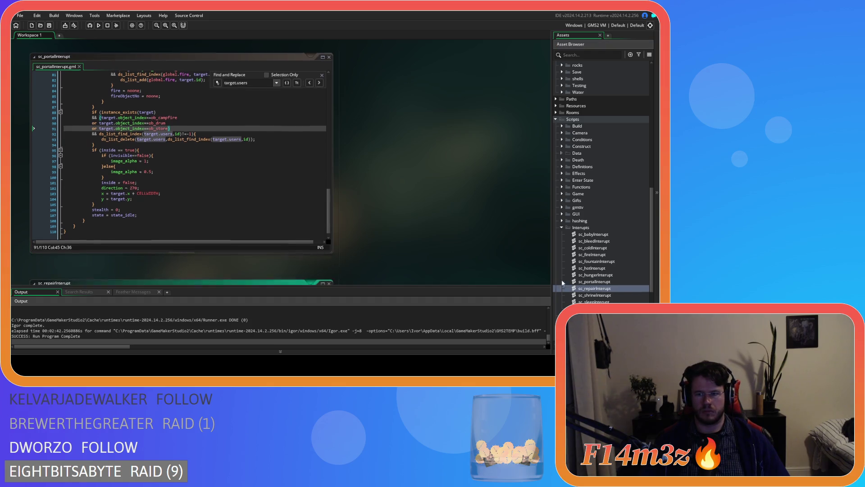
key(ctrl+f)
text(target.)
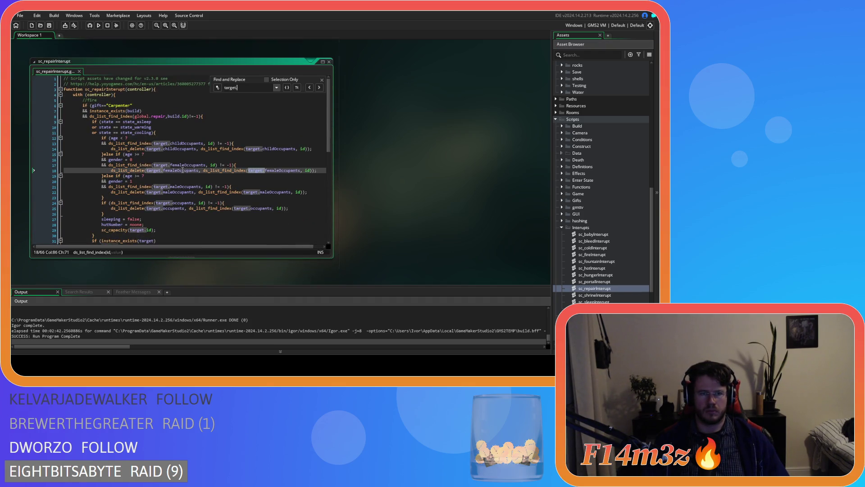
text(users)
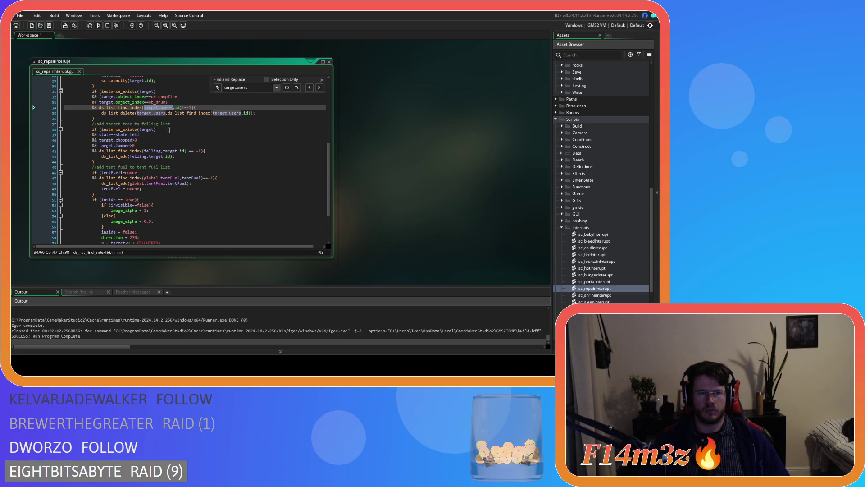
click(165, 102)
key(Return)
text(or target.object_index==ob_store)
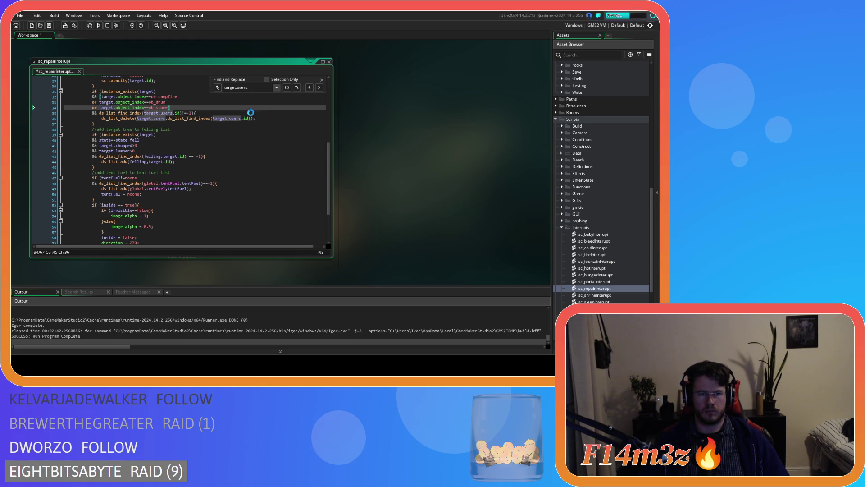
Add 'or target.object_index==ob_store' after the ob_drum check in sc_shrineInterupt
double_click(594, 295)
text(star)
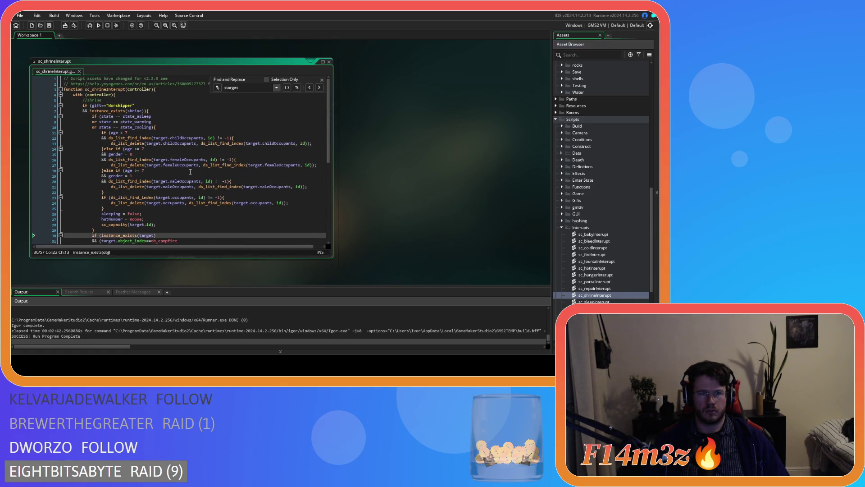
text(targe)
text(.users)
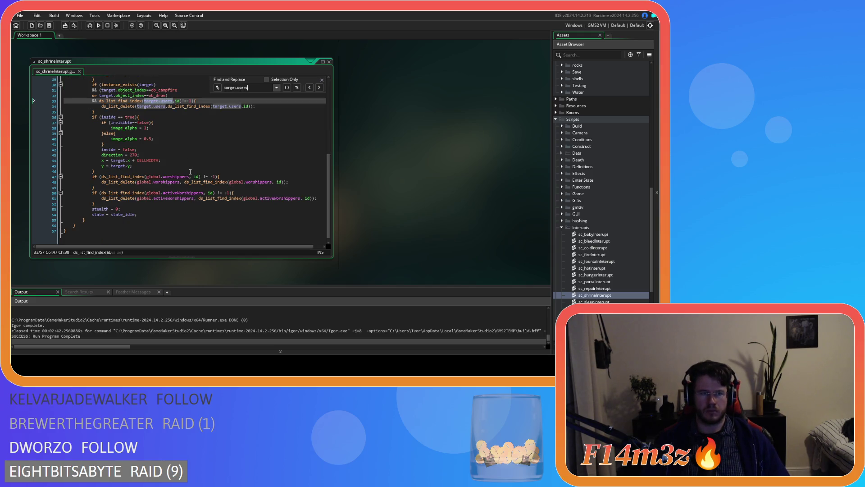
click(200, 96)
key(Left)
key(Return)
text(or target.object_index==ob_store)
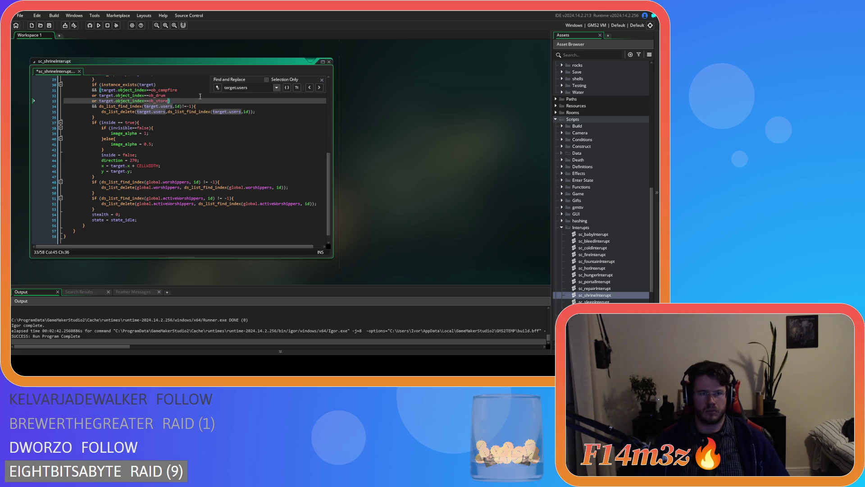
Add 'or target.object_index==ob_store' after the ob_drum check in sc_sleepInterupt
double_click(582, 301)
key(ctrl+f)
text(sarget)
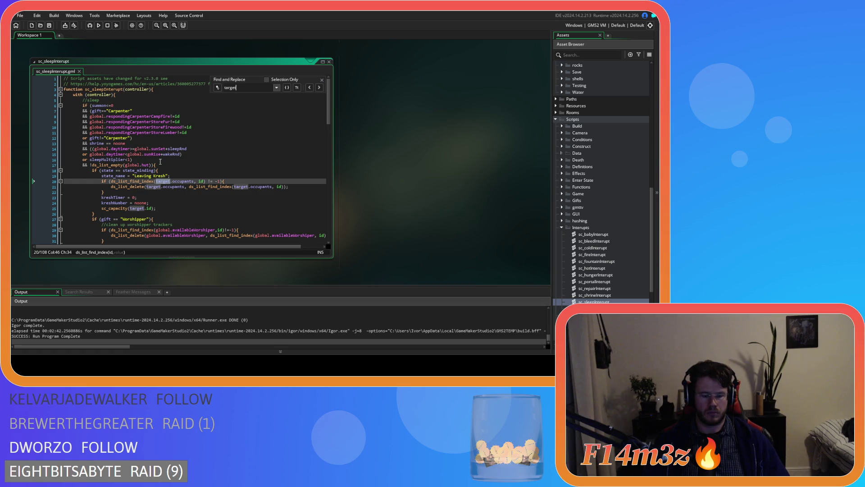
text(.users)
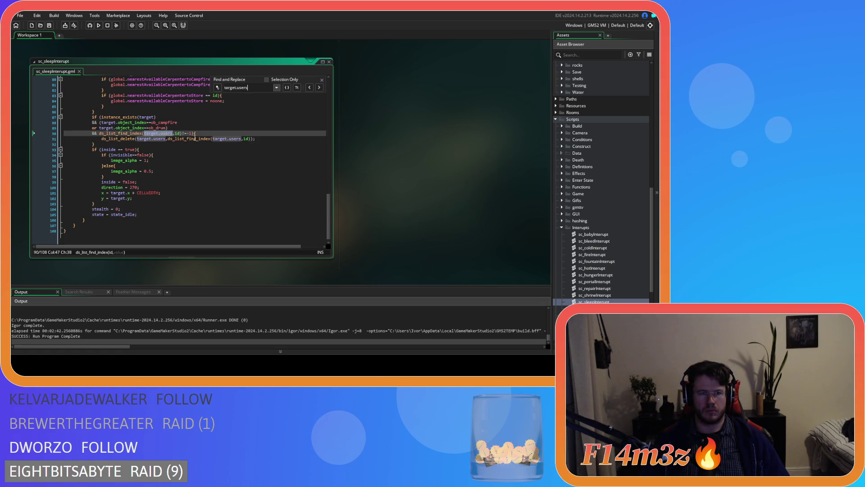
click(166, 128)
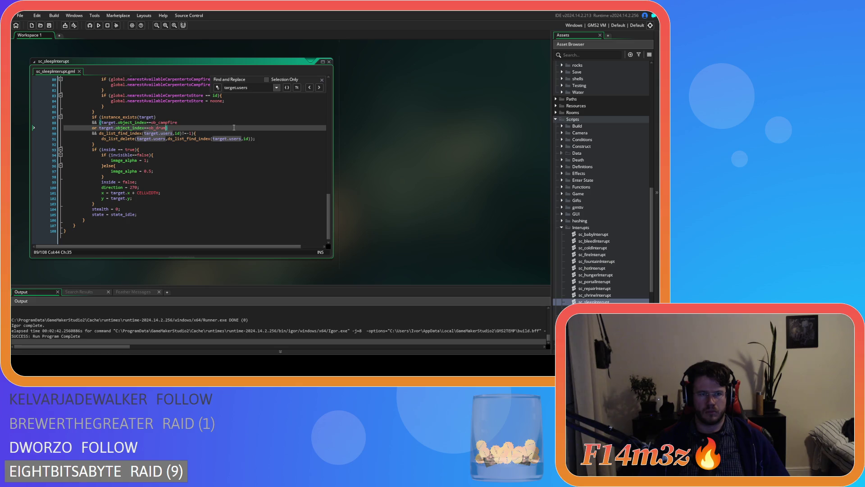
key(Return)
text(or target.object_index==ob_store))
Add the ob_store condition in sc_thirstInterupt before the target.users removal, then close it
key(ctrl+w)
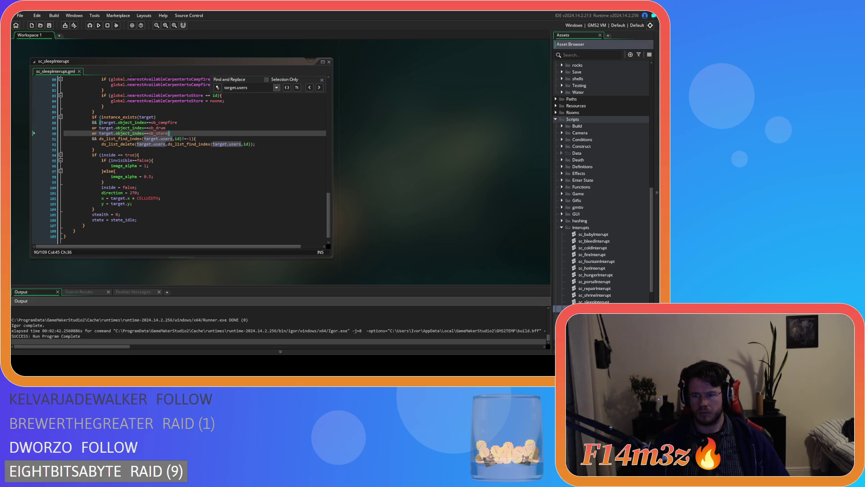
text(arg)
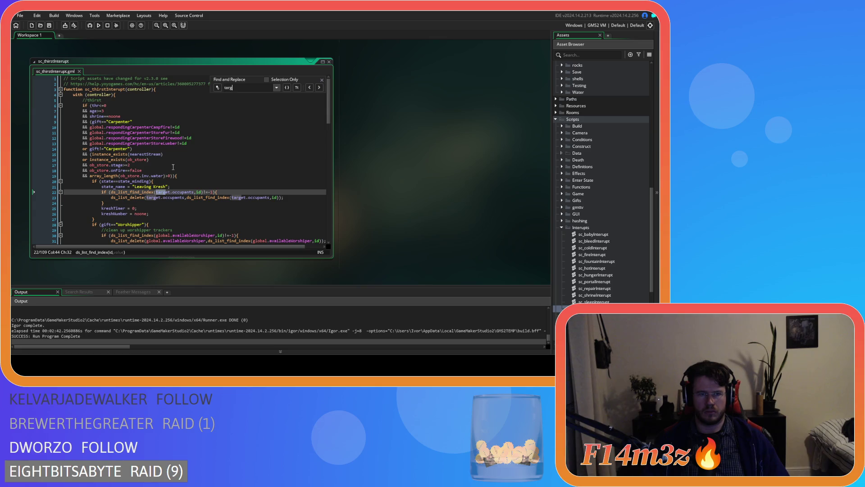
text(et.users)
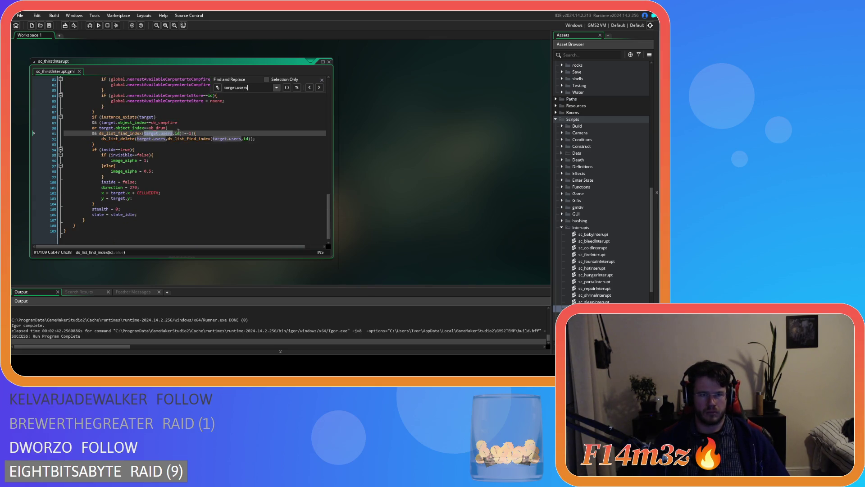
click(166, 128)
key(Return)
text(or target.object_index==ob_store)
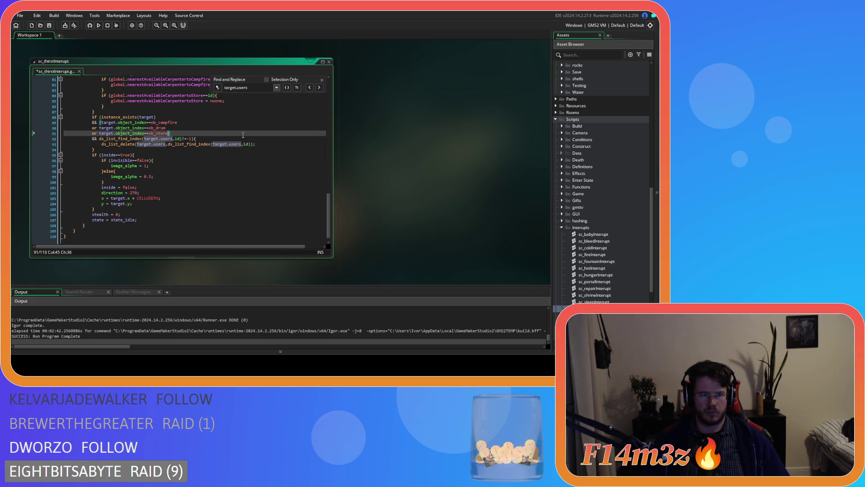
key(Down)
key(Down)
key(Down)
click(281, 118)
click(324, 79)
click(278, 144)
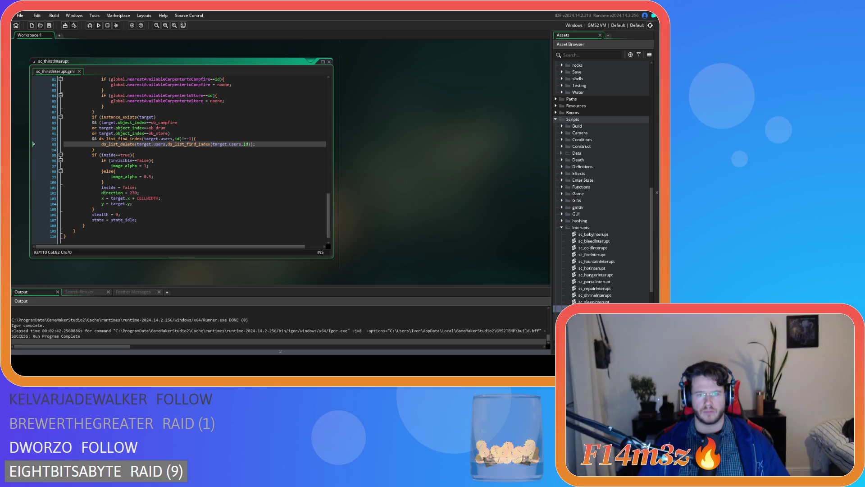
key(ctrl+w)
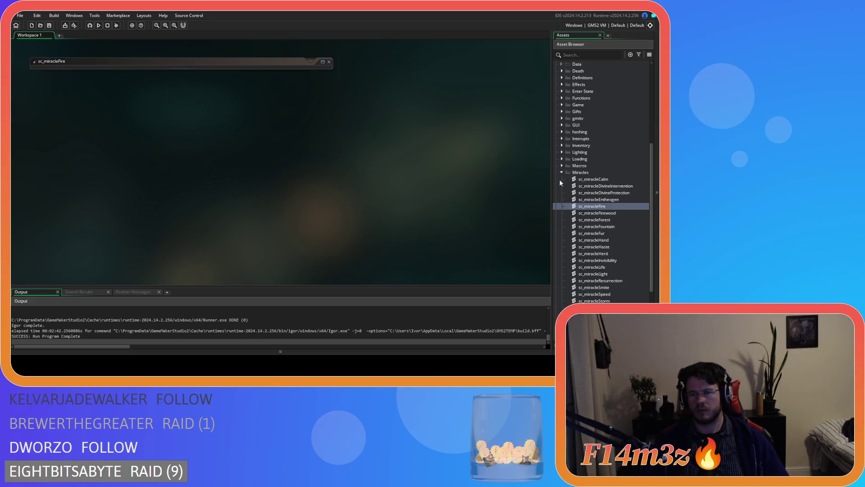
Open ob_lighting's Alarm 1 code from the Objects > Lighting folder
click(561, 176)
key(Left)
key(Left)
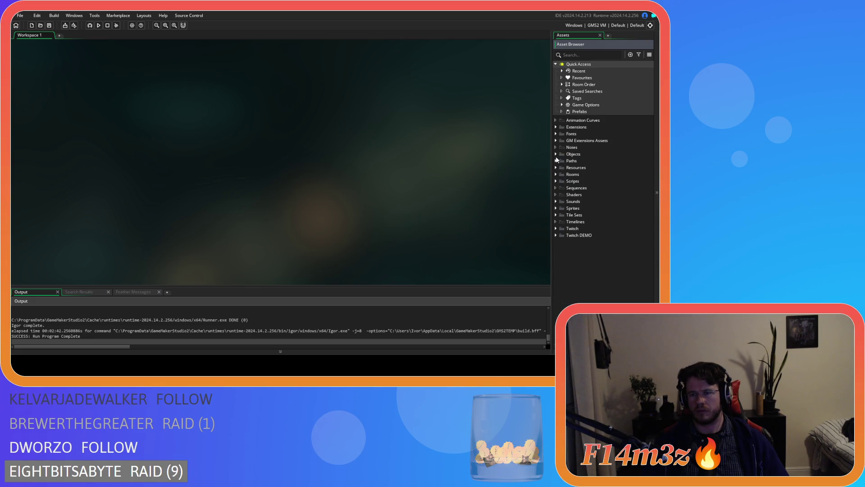
click(556, 155)
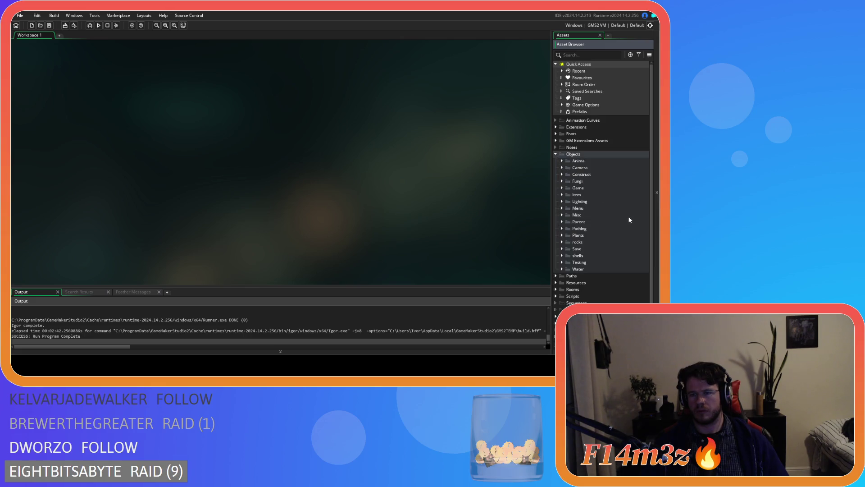
click(561, 201)
double_click(589, 215)
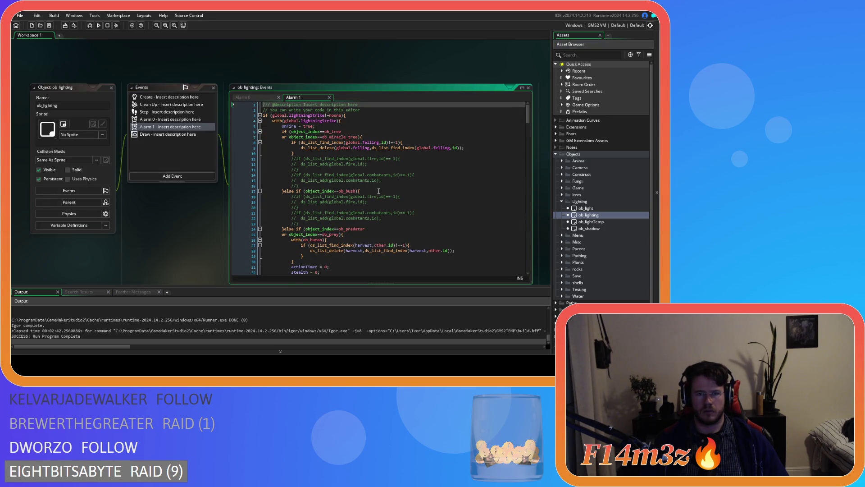
Find target.users in Alarm 1 and add 'or target.object_index==ob_store' after ob_drum
click(439, 154)
key(ctrl+f)
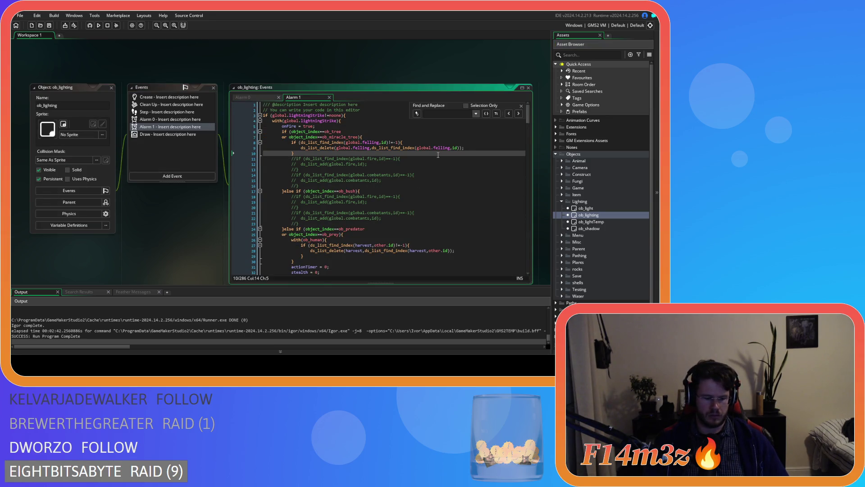
text(target.users)
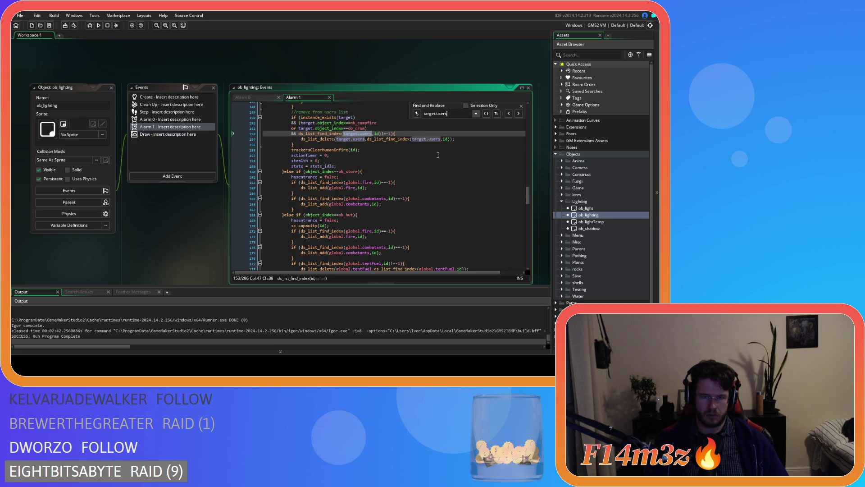
click(368, 128)
key(Return)
text(or target.object_index==ob_store)
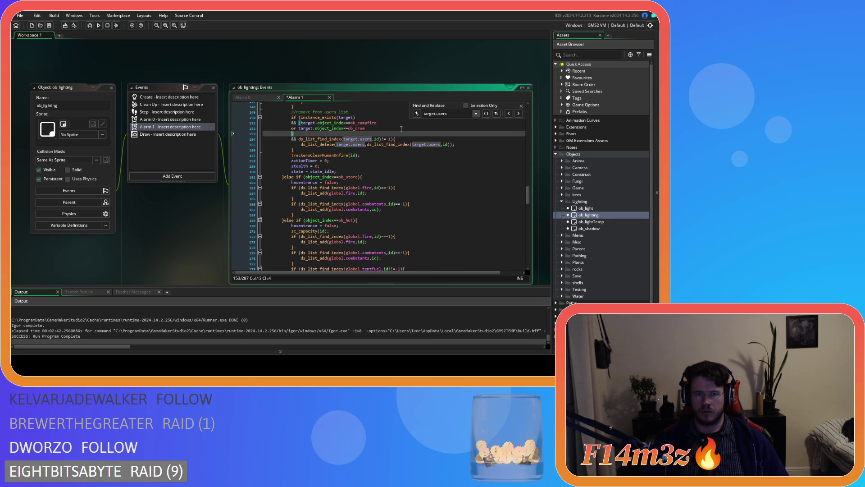
click(521, 106)
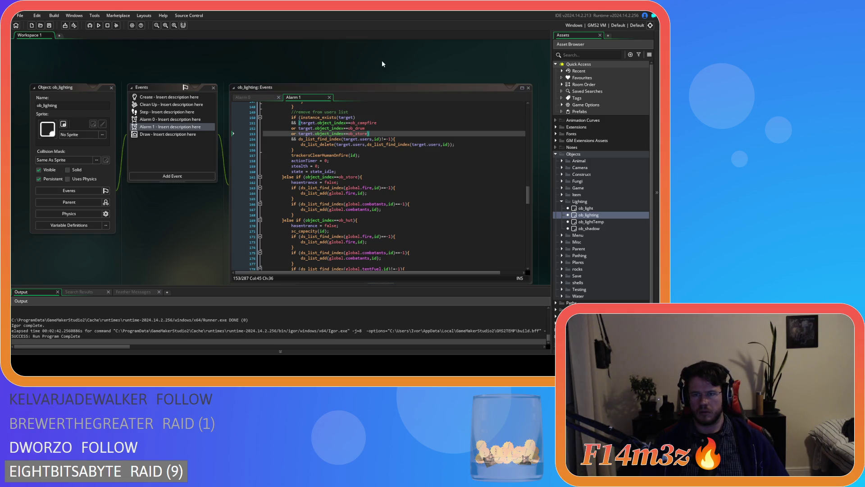
Close all open editors and collapse the Lighting and Objects folders
right_click(381, 68)
click(405, 86)
click(562, 201)
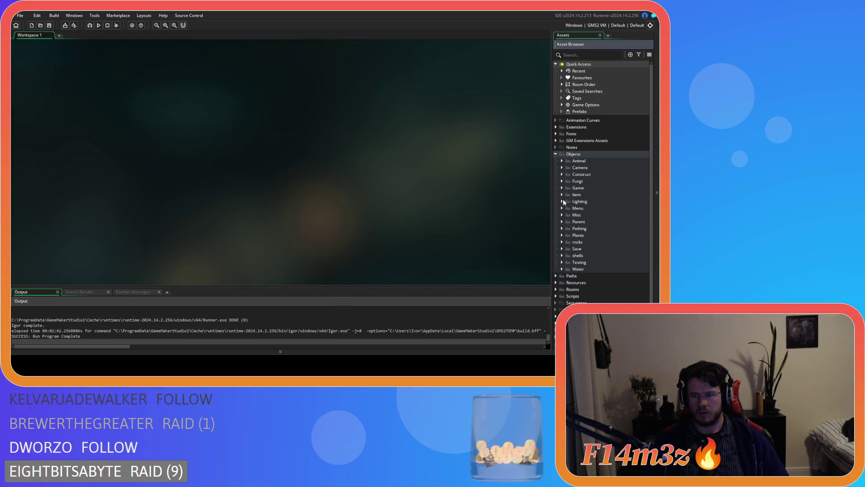
click(557, 154)
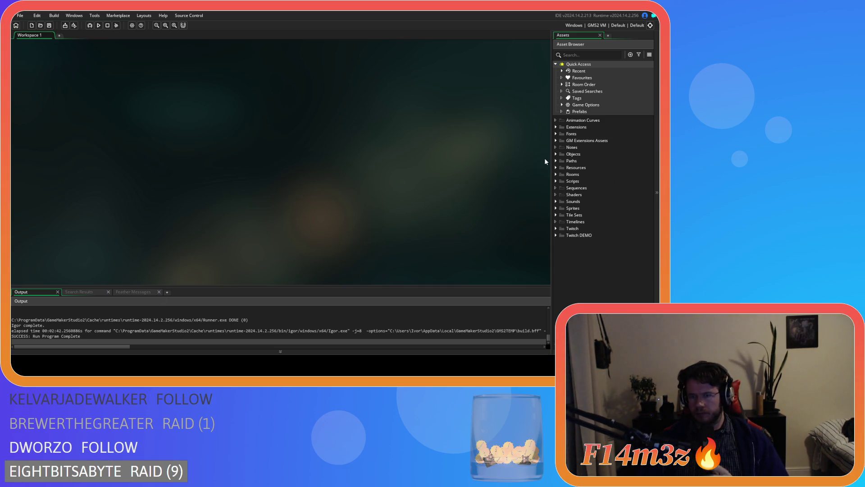
Expand Scripts > GUI > Camp in the Asset Browser and open sc_windowCamp
click(557, 181)
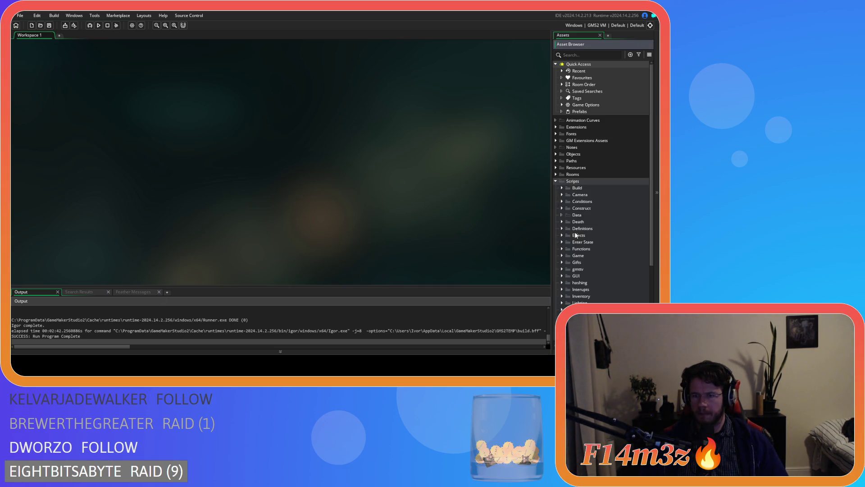
scroll(588, 242, down, 2)
click(561, 235)
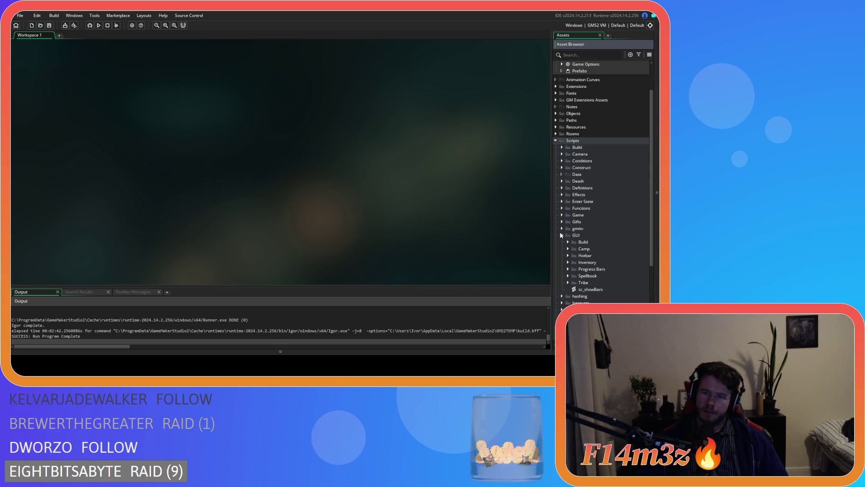
click(569, 249)
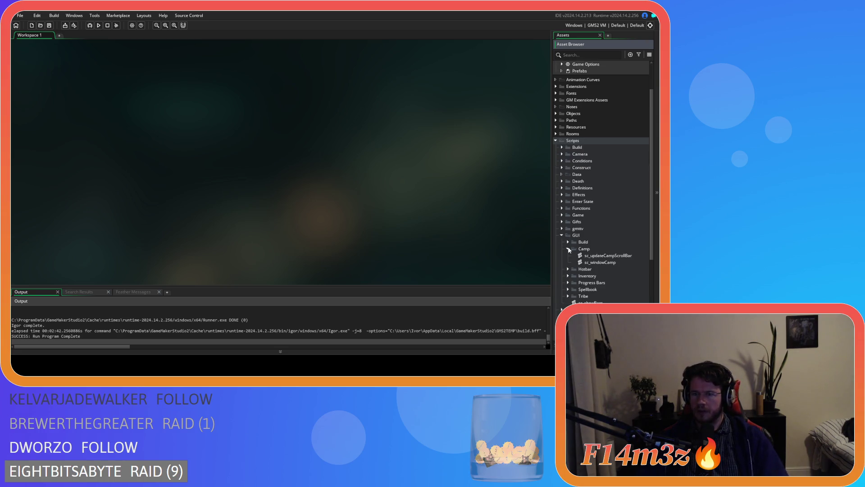
double_click(597, 264)
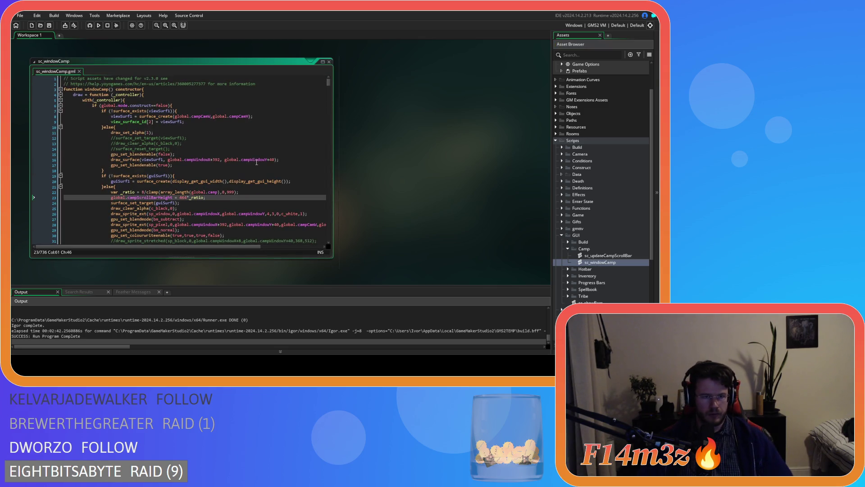
Scroll through sc_windowCamp's code to the _occupants for-loop near line 50
mouse_move(330, 86)
mouse_down()
mouse_move(317, 175)
mouse_move(306, 137)
mouse_up()
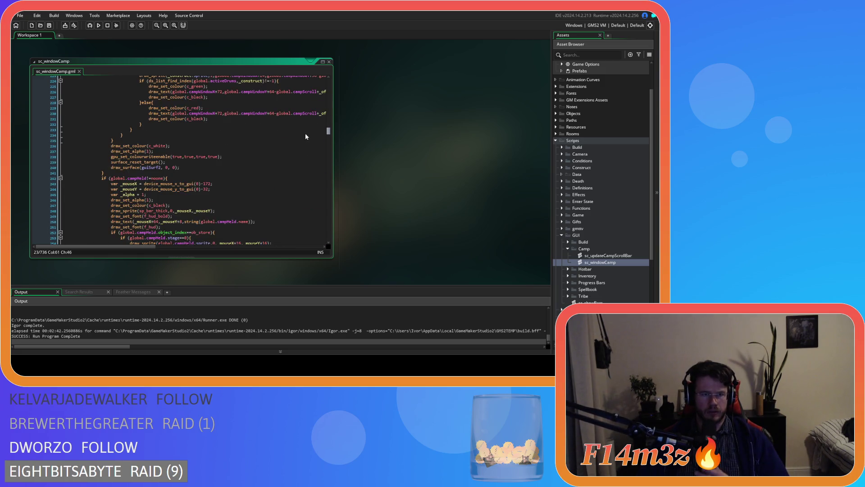
scroll(304, 133, up, 3)
scroll(307, 121, up, 13)
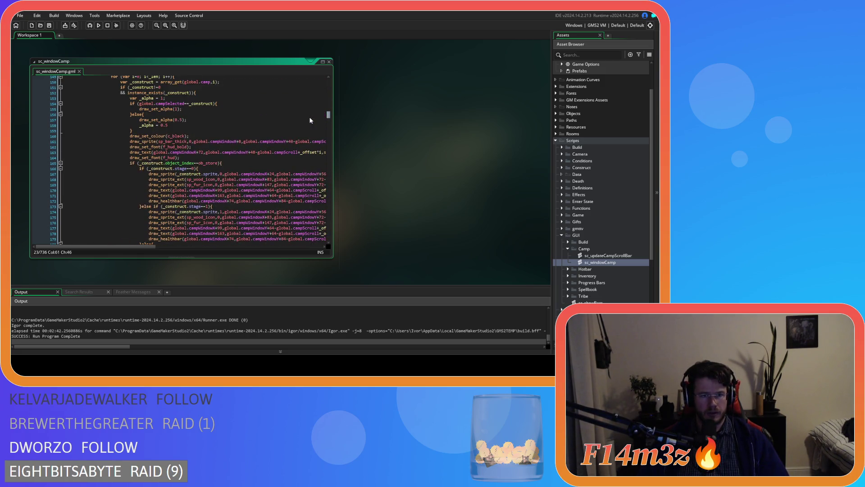
scroll(312, 112, up, 20)
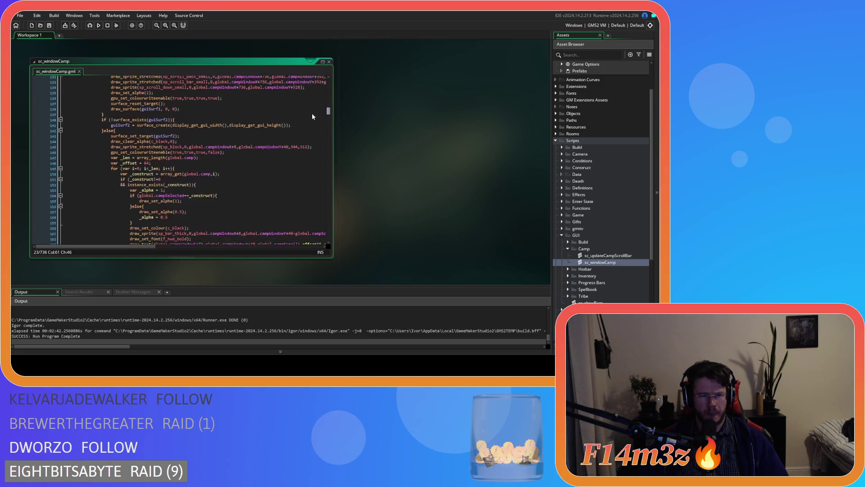
scroll(316, 99, up, 7)
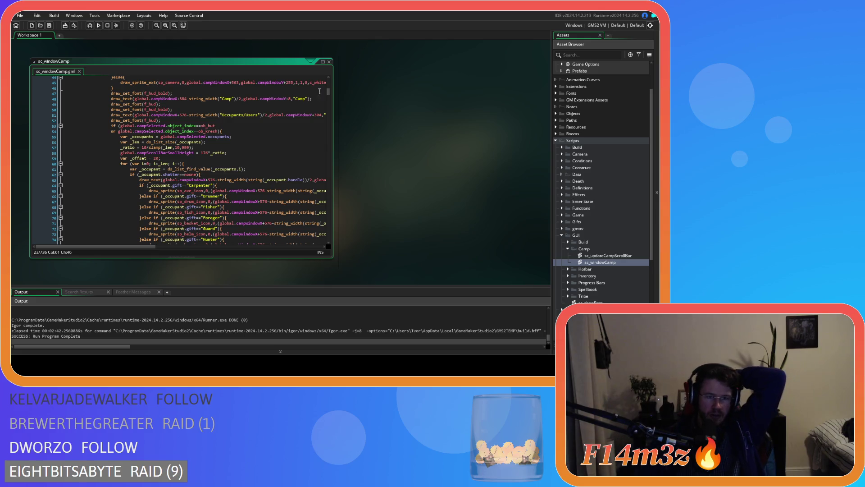
scroll(238, 153, down, 20)
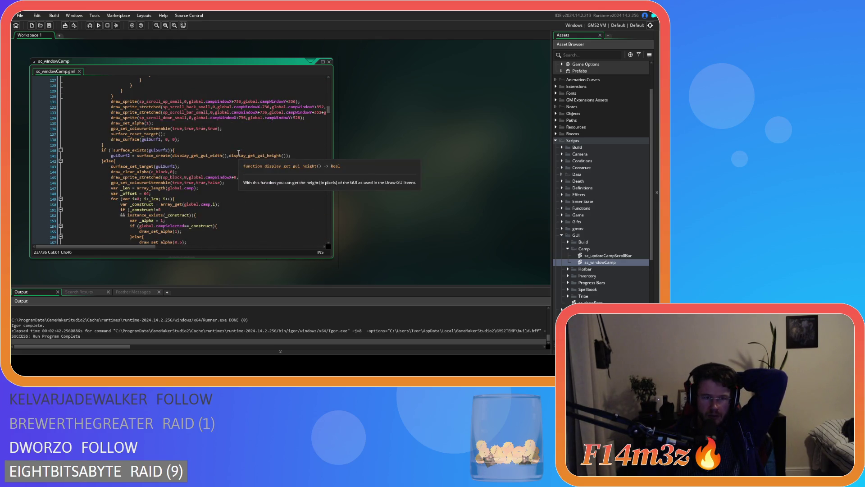
scroll(238, 152, up, 20)
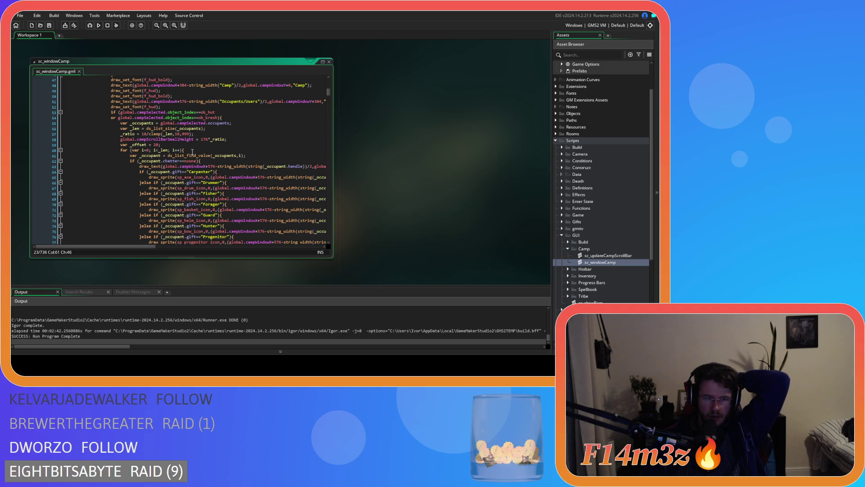
Replace _occupants with _followerList in ds_list_find_value and ds_list_size, then save
double_click(142, 123)
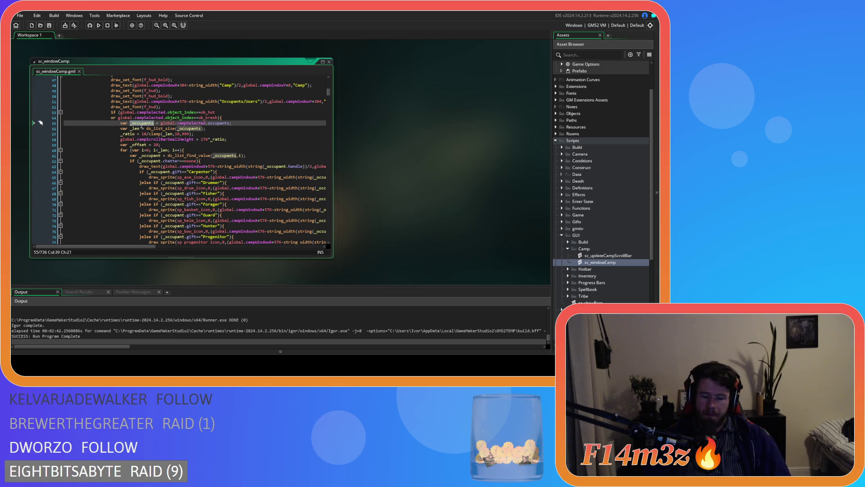
text(_followerList)
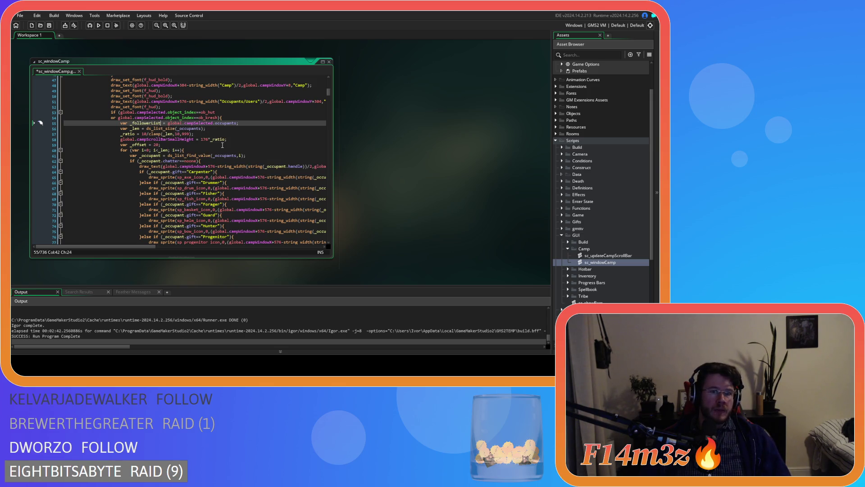
scroll(160, 247, right, 3)
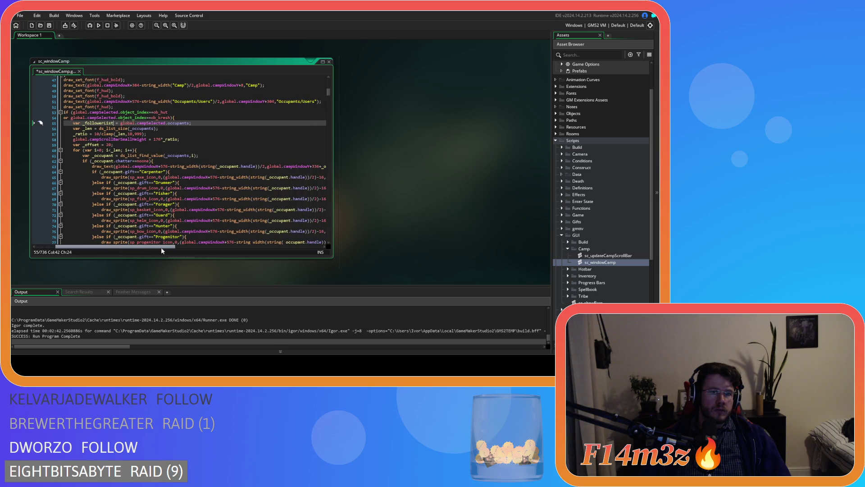
scroll(155, 250, left, 2)
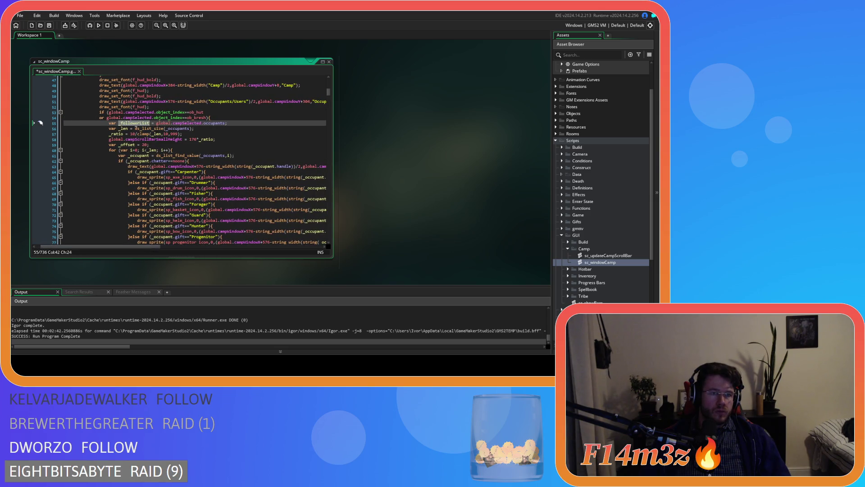
mouse_move(195, 154)
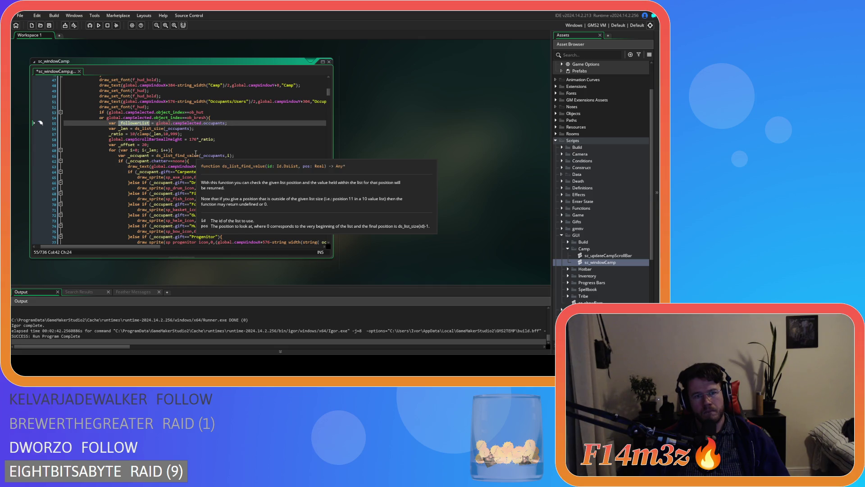
double_click(210, 156)
text(_followerList)
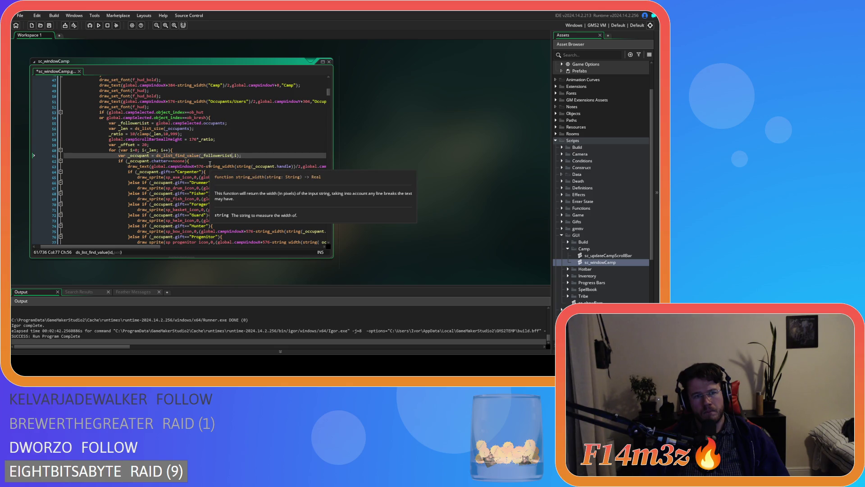
double_click(178, 128)
text(_followerList)
key(ctrl+s)
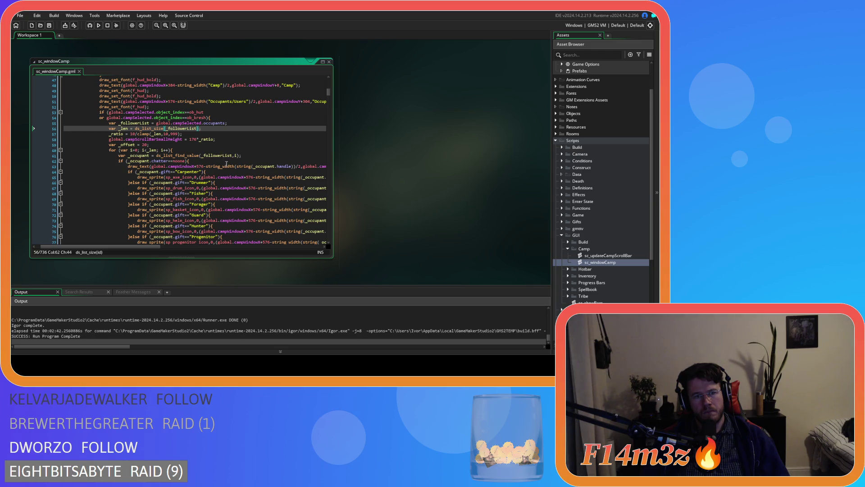
Place the caret at the end of the line before the ob_hut/ob_kresh check
scroll(227, 163, down, 10)
scroll(227, 167, down, 5)
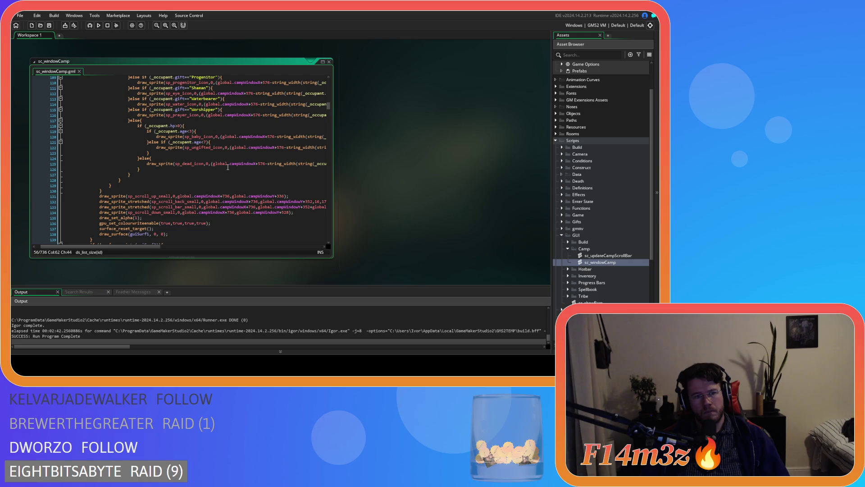
scroll(228, 167, up, 15)
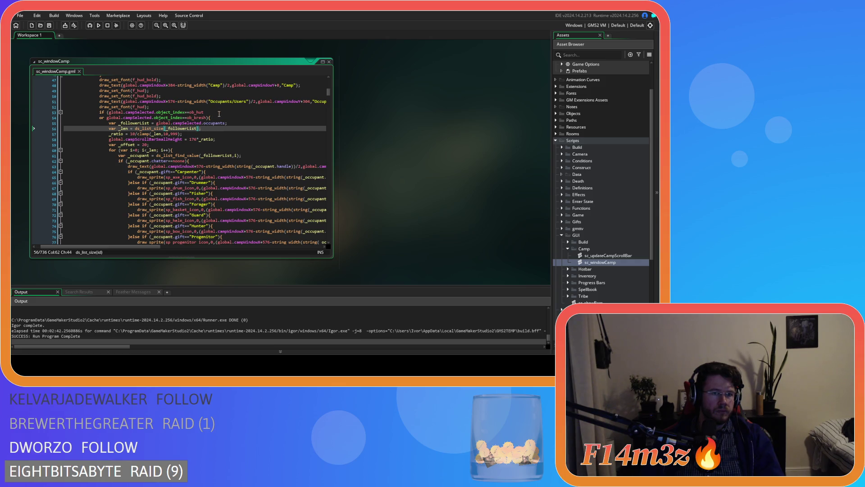
click(205, 106)
scroll(234, 139, up, 7)
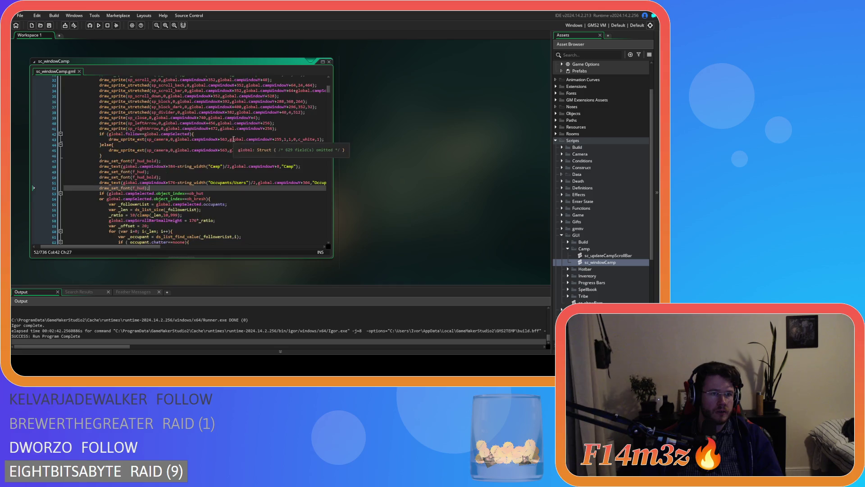
Add 'var _followerList = noone;' on a new line above the if check
scroll(233, 139, down, 5)
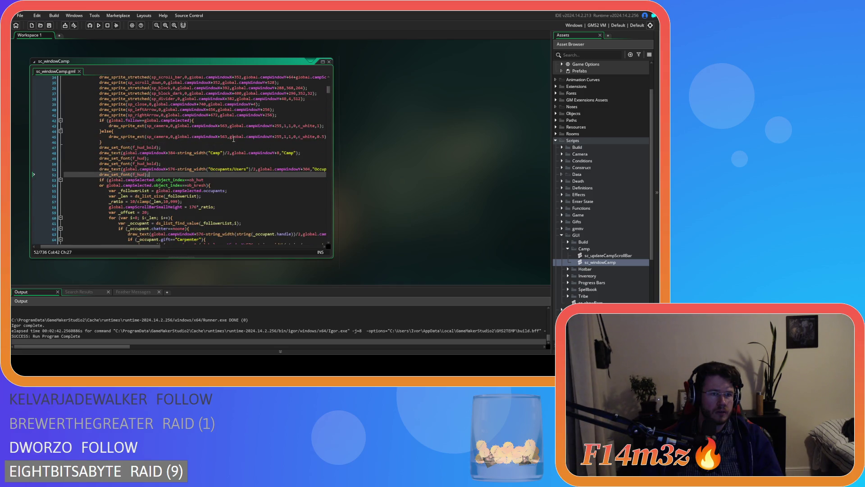
scroll(233, 139, down, 1)
key(Return)
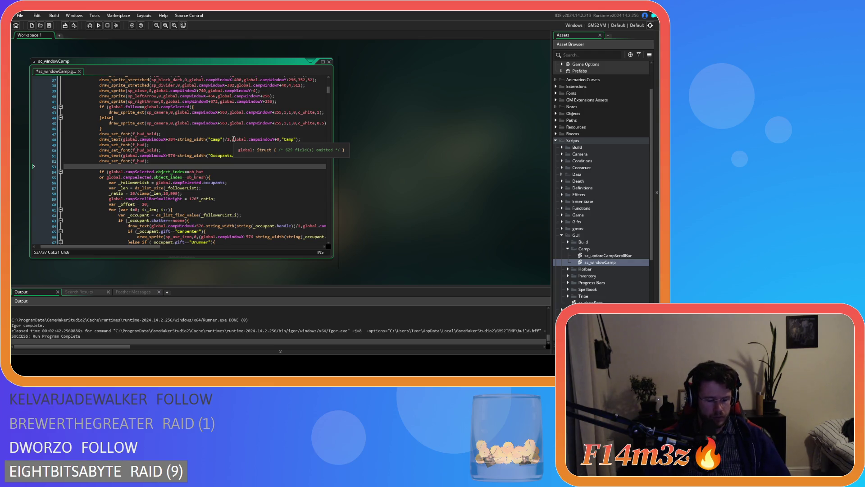
text(_followerList)
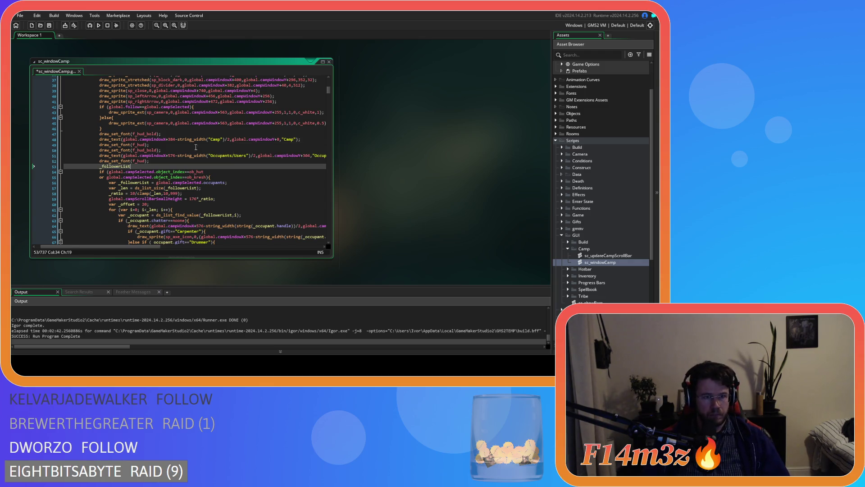
key(Home)
text(var)
key(End)
text(= noone;)
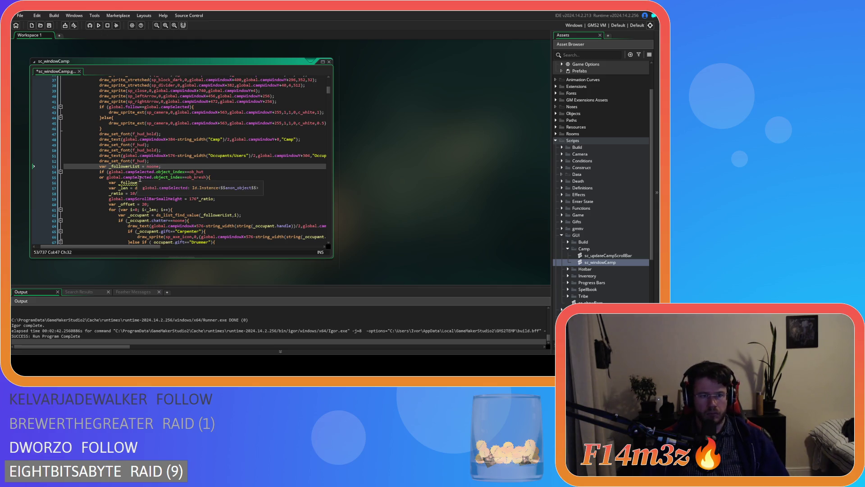
Remove var from the inner _followerList assignment and save the script
click(111, 183)
key(BackSpace)
key(BackSpace)
key(BackSpace)
key(Delete)
click(232, 183)
key(ctrl+s)
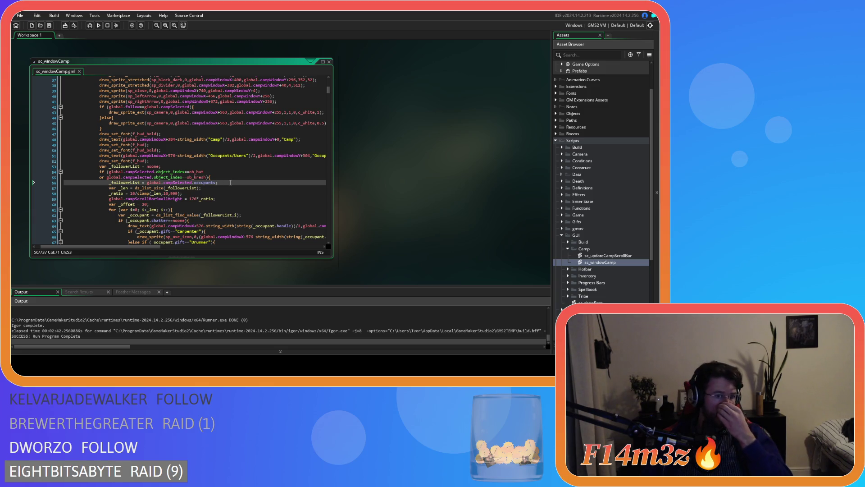
Scroll through the occupant drawing code to locate where the for-loop ends
click(109, 203)
scroll(188, 202, down, 8)
click(187, 202)
scroll(187, 202, down, 4)
scroll(188, 202, up, 4)
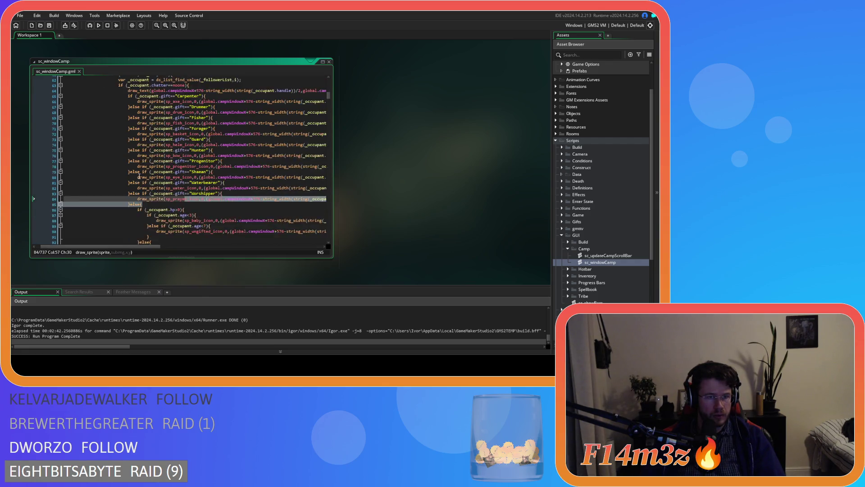
scroll(152, 200, down, 3)
click(130, 210)
scroll(128, 194, down, 12)
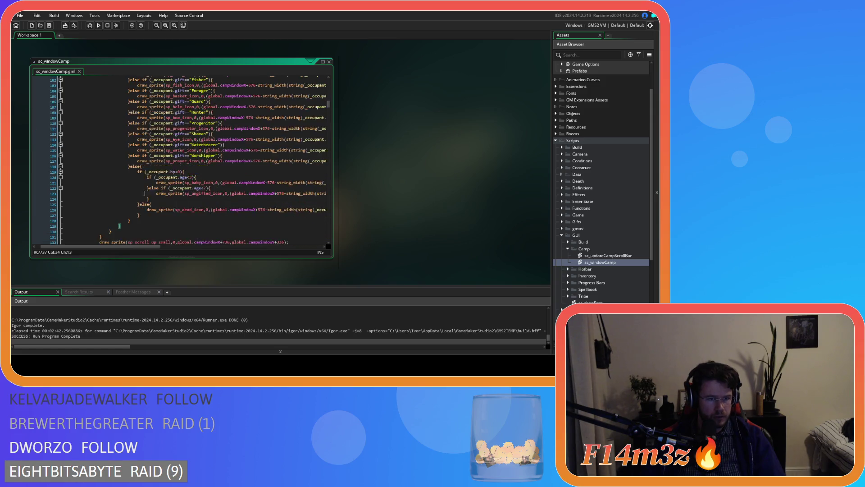
click(127, 171)
scroll(102, 135, up, 5)
click(105, 139)
scroll(117, 171, down, 4)
scroll(135, 180, up, 9)
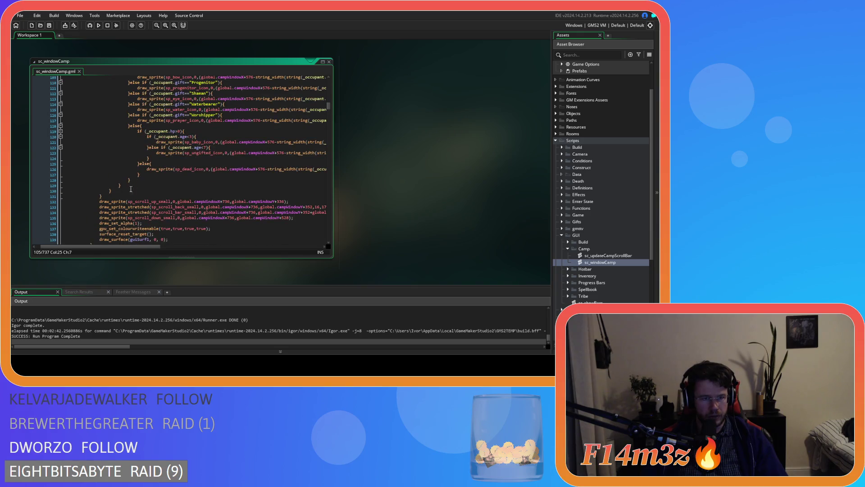
click(143, 153)
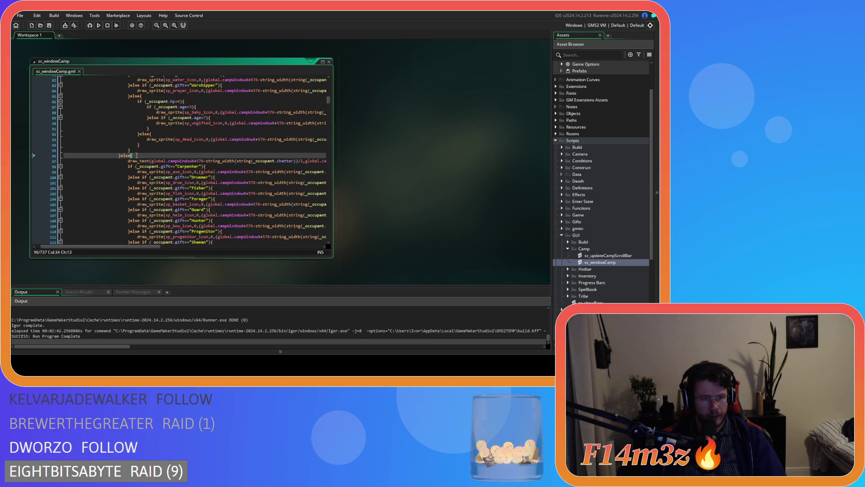
scroll(127, 184, down, 9)
scroll(117, 171, up, 15)
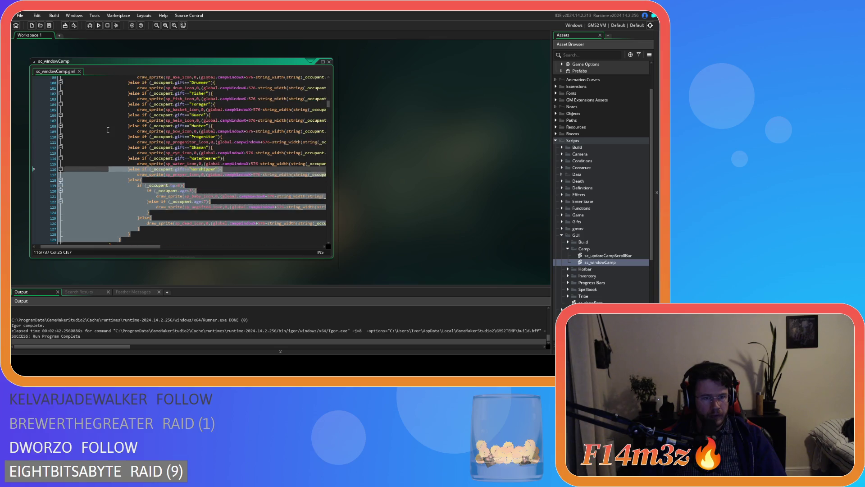
scroll(106, 154, up, 4)
Move the occupant for-loop below the ob_hut/ob_kresh if-block's closing brace
shift+click(105, 147)
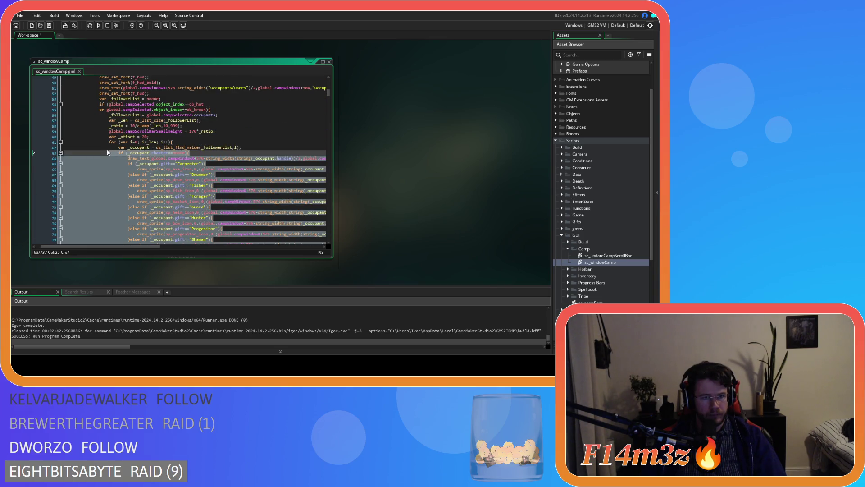
shift+click(105, 142)
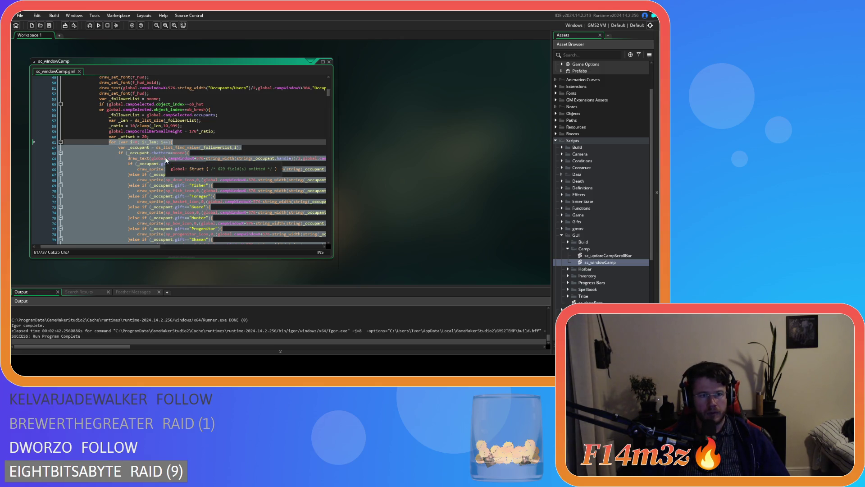
key(Delete)
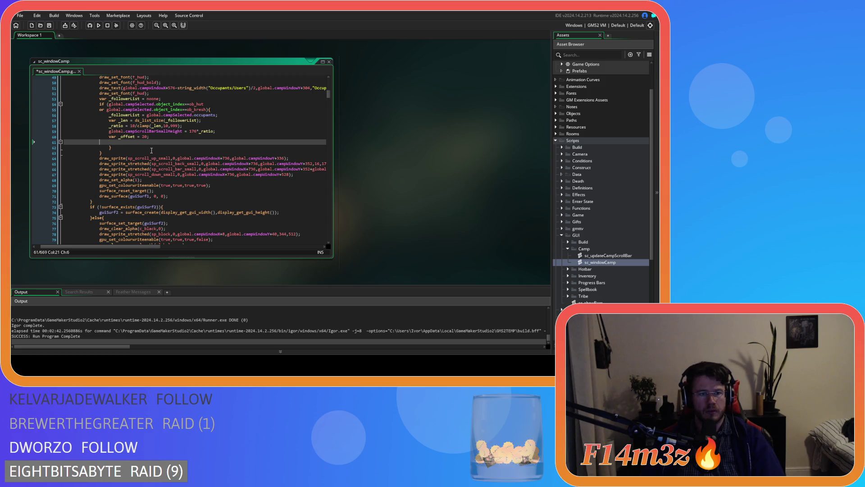
key(alt+Down)
key(alt+Down)
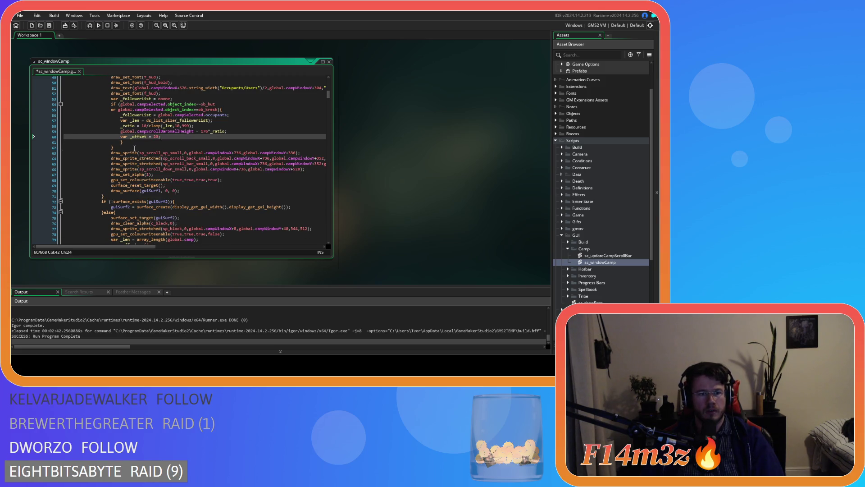
key(ctrl+z)
key(ctrl+z)
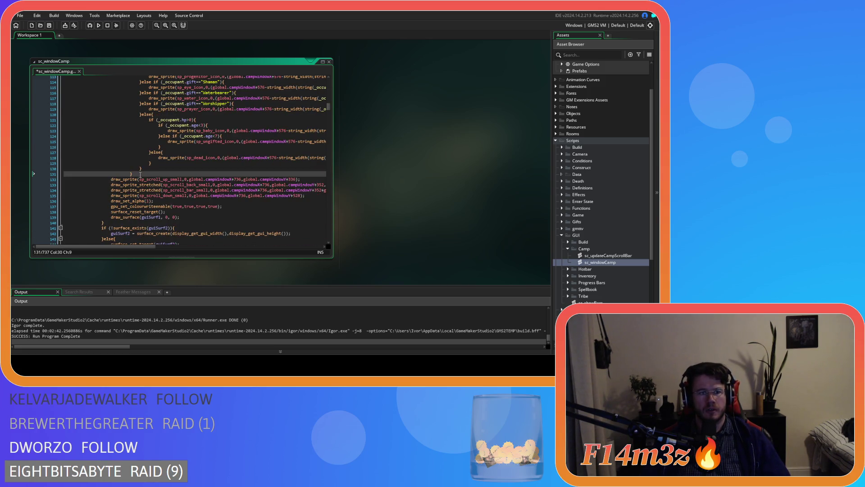
key(ctrl+z)
key(ctrl+z)
key(ctrl+z)
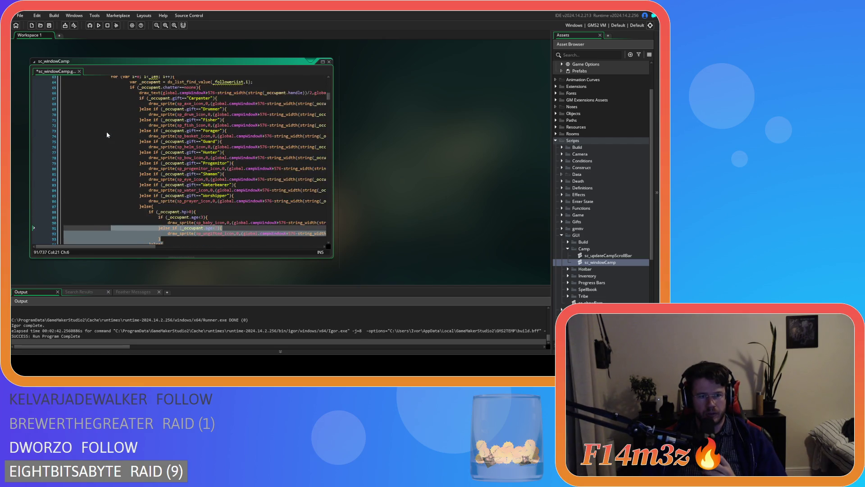
scroll(106, 132, up, 3)
key(ctrl+z)
key(ctrl+z)
key(ctrl+z)
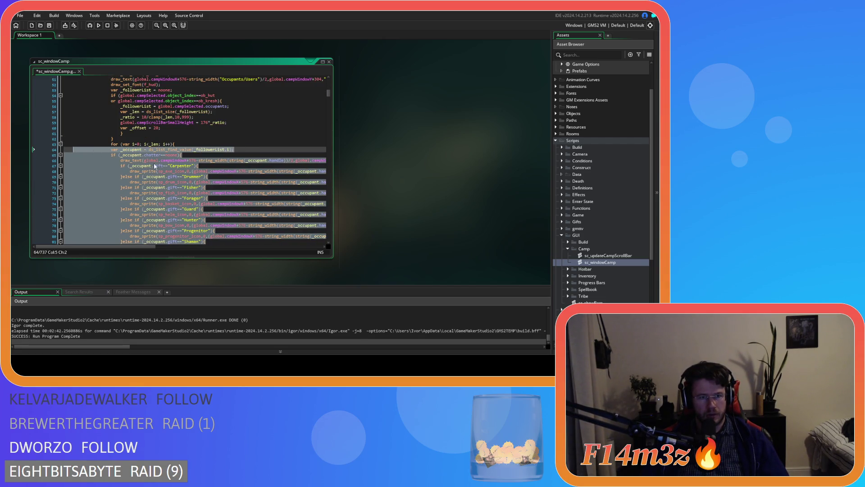
key(ctrl+z)
click(227, 161)
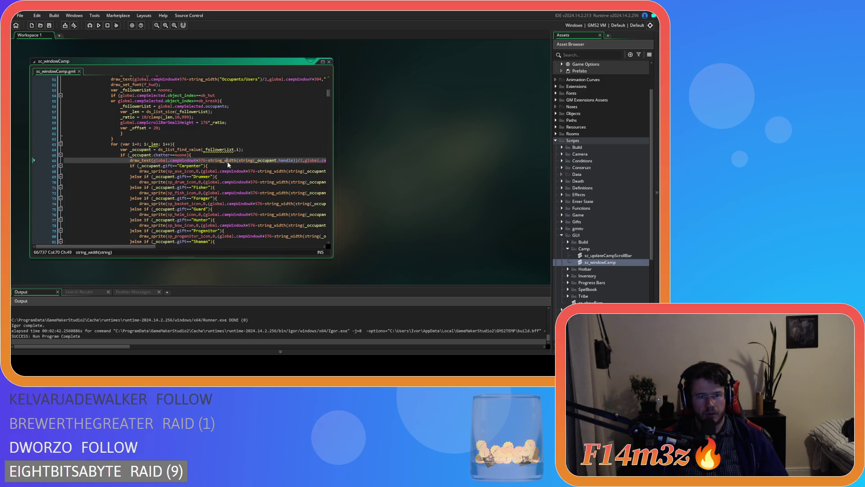
click(234, 149)
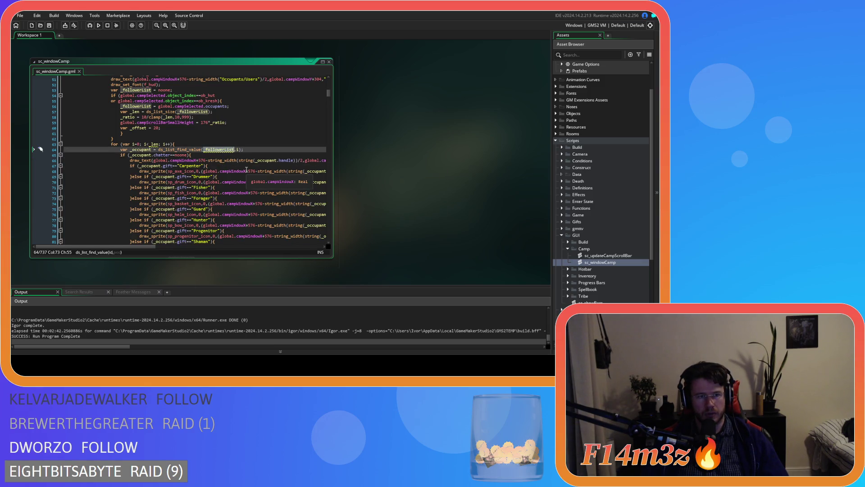
scroll(247, 170, up, 2)
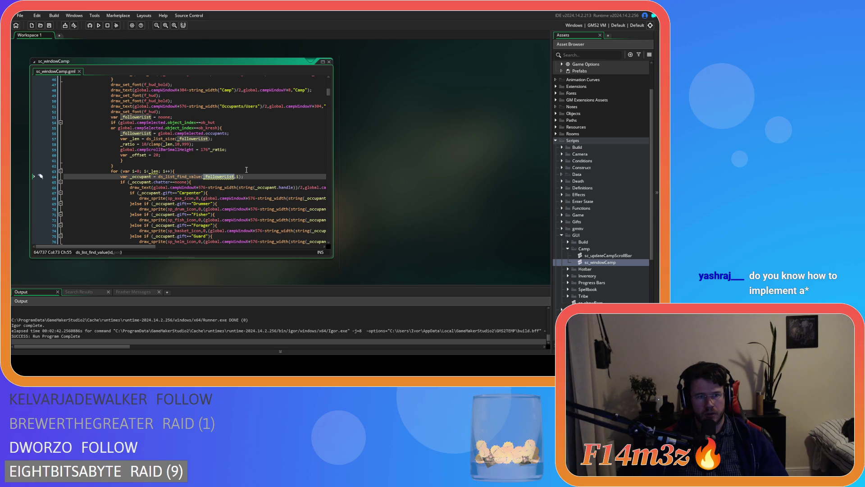
mouse_move(218, 180)
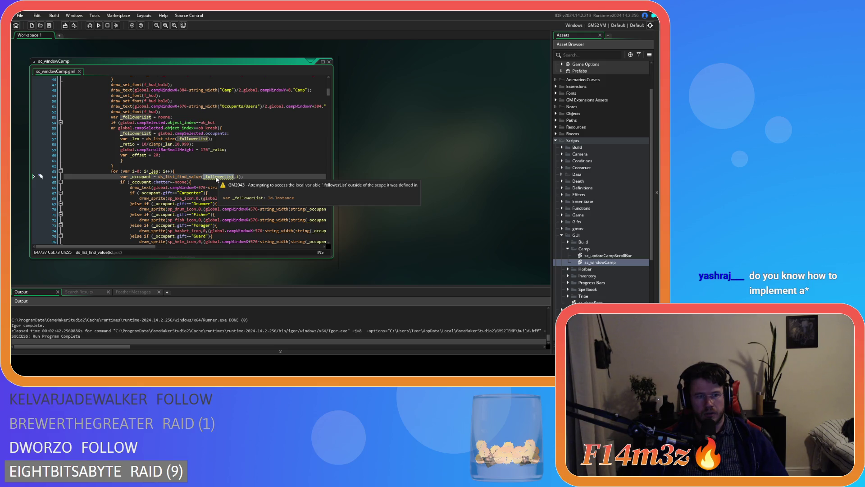
click(130, 117)
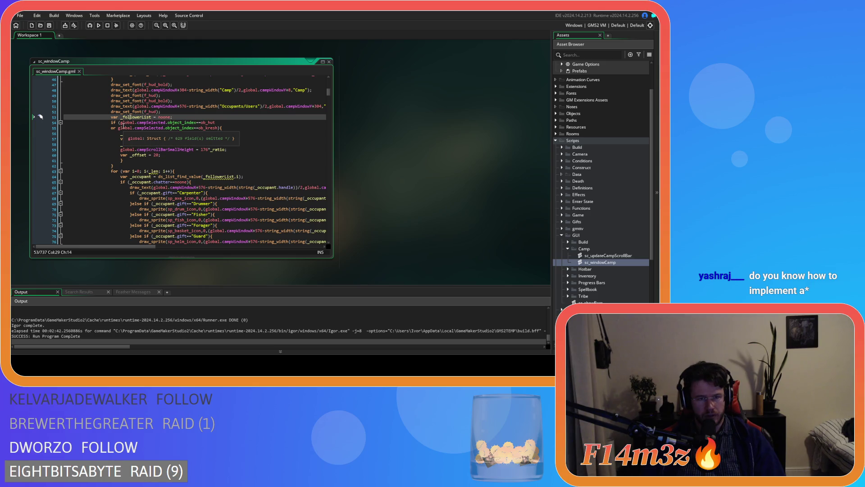
double_click(135, 117)
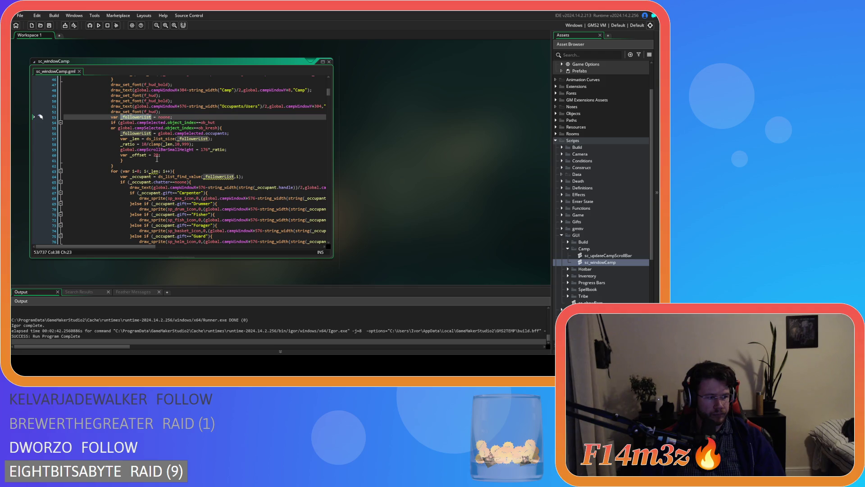
click(231, 149)
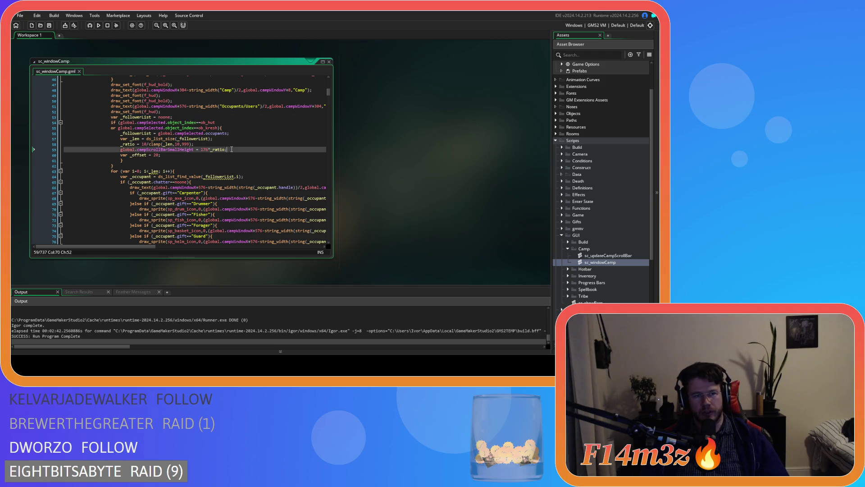
click(223, 174)
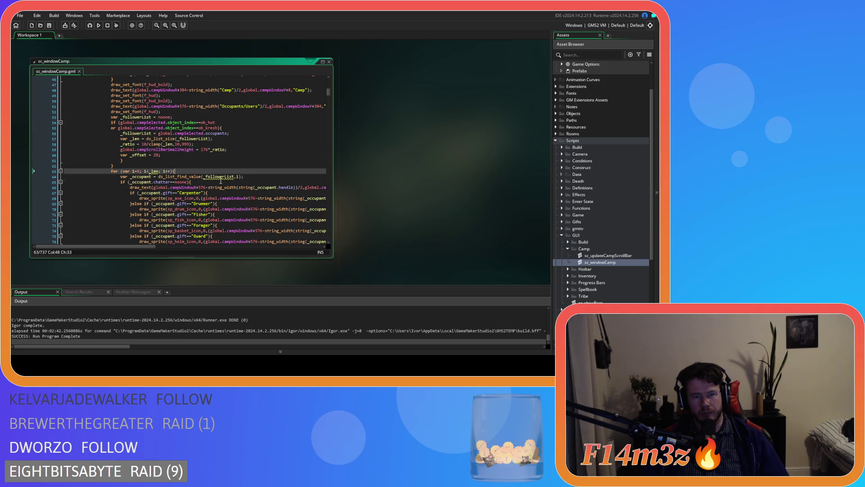
click(218, 176)
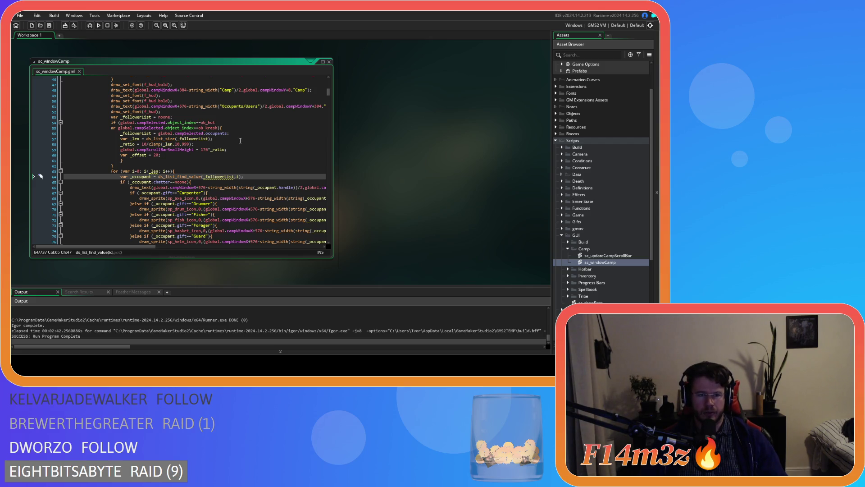
click(182, 171)
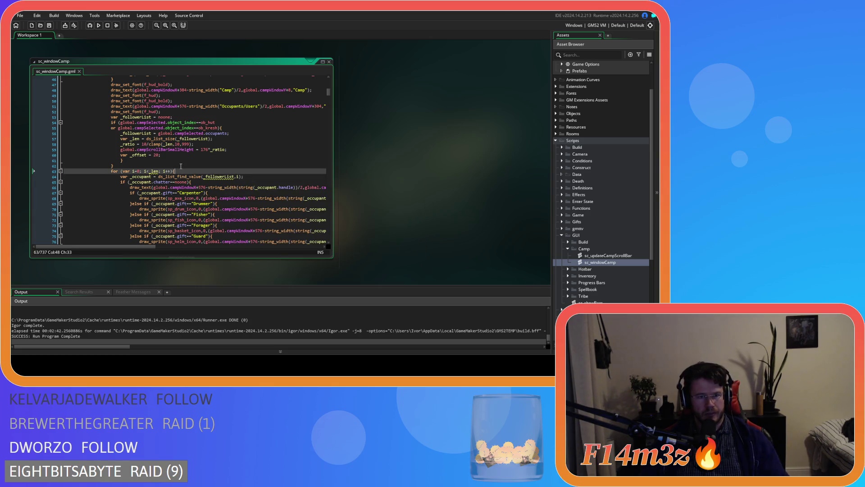
key(Up)
key(Up)
key(Up)
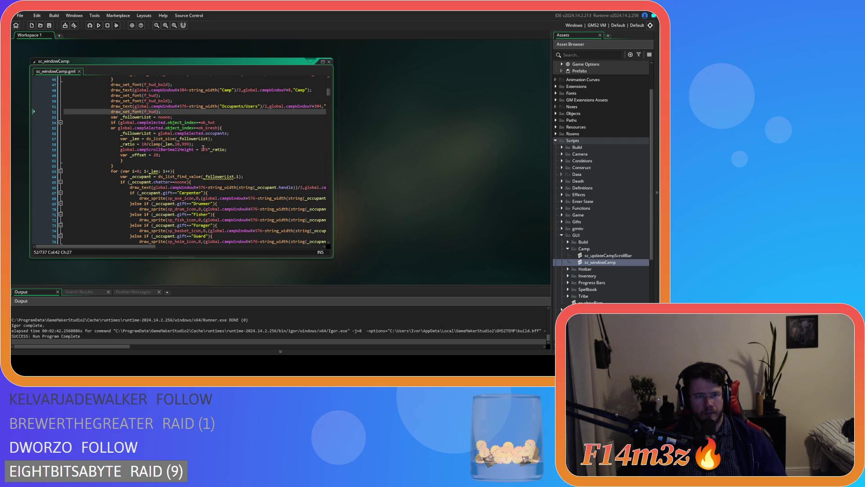
scroll(203, 147, up, 1)
click(181, 131)
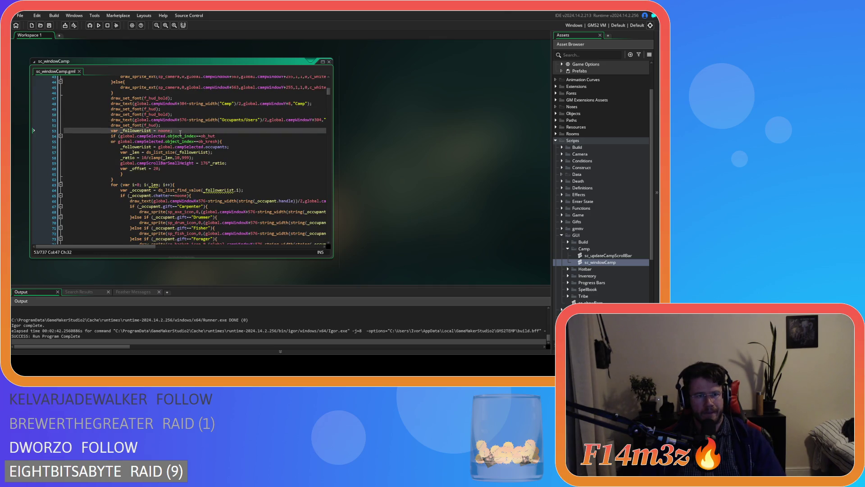
mouse_move(222, 191)
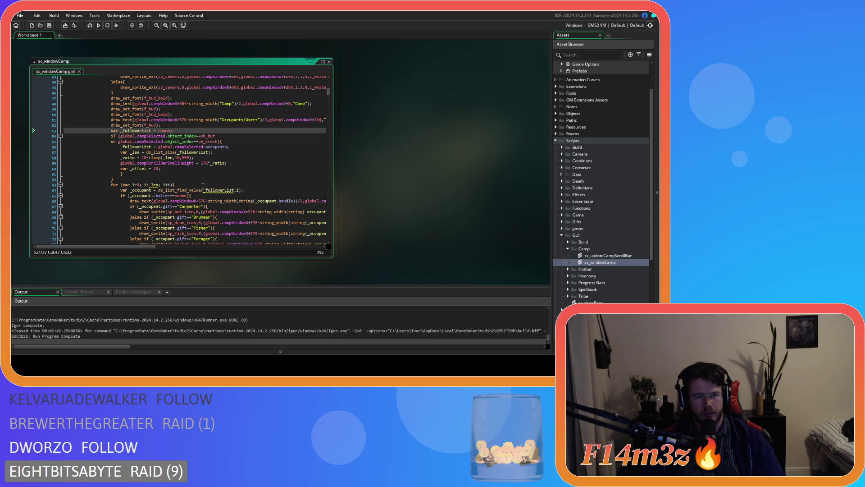
click(125, 149)
key(F12)
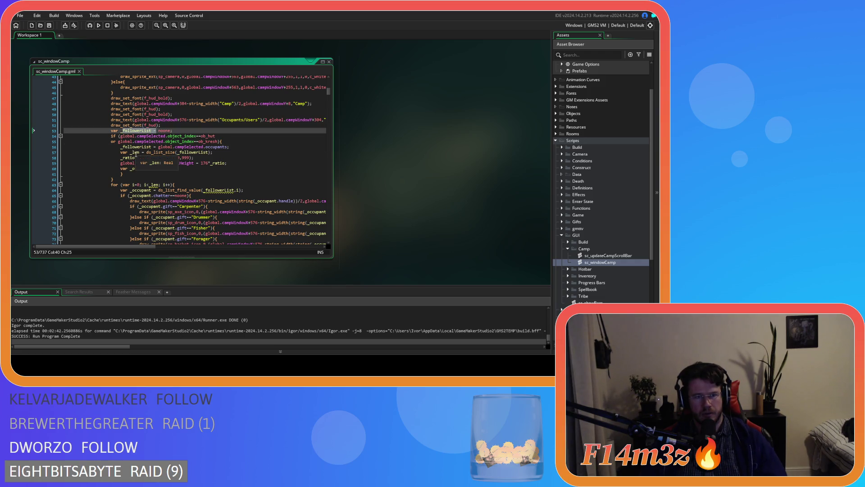
Drop 'var' from the _len assignment on line 57, add 'var _len = 0;' after line 53, and save
double_click(139, 152)
key(BackSpace)
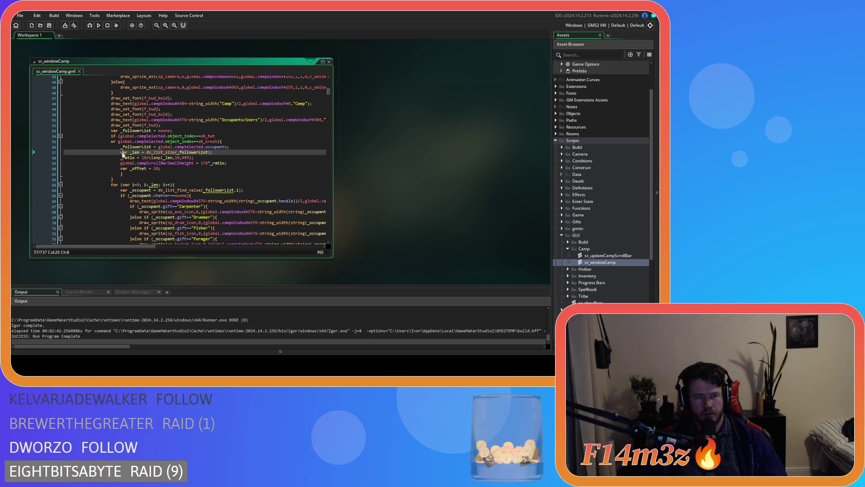
click(179, 130)
key(Return)
text(var _len)
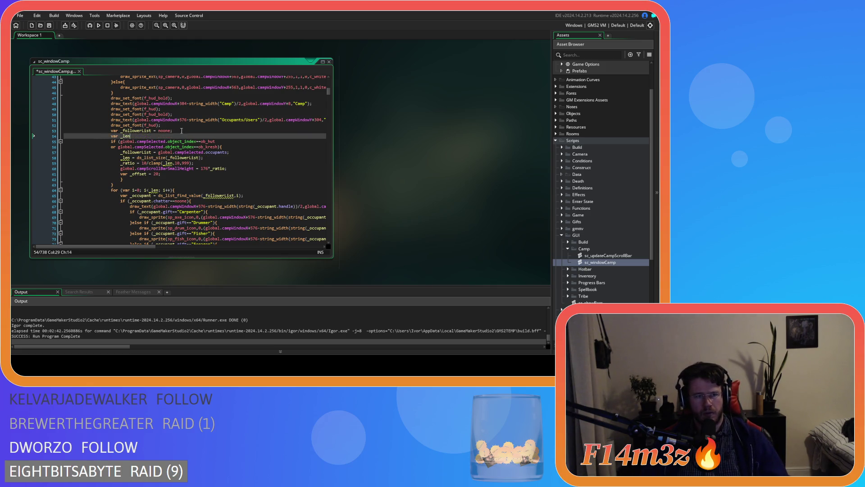
text( = 0;)
key(ctrl+s)
Review the occupant for-loop lines against the new _len declaration
click(252, 185)
click(246, 190)
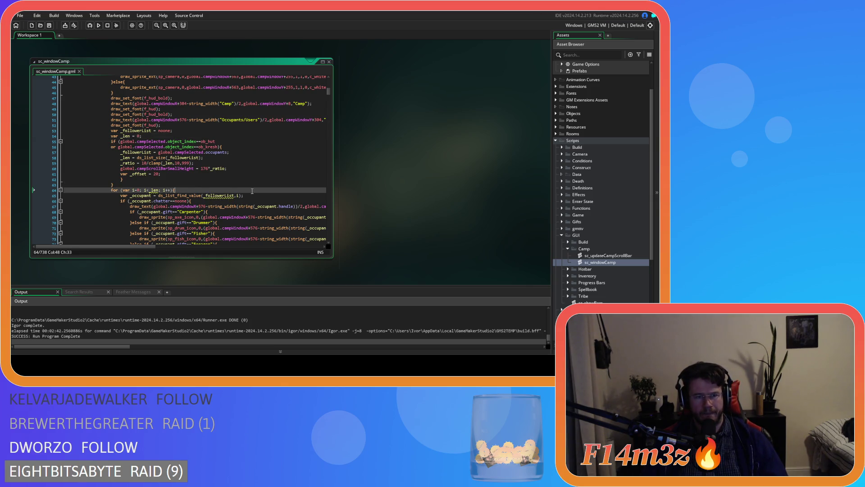
scroll(231, 181, up, 3)
scroll(143, 196, down, 3)
key(Up)
key(Up)
key(Up)
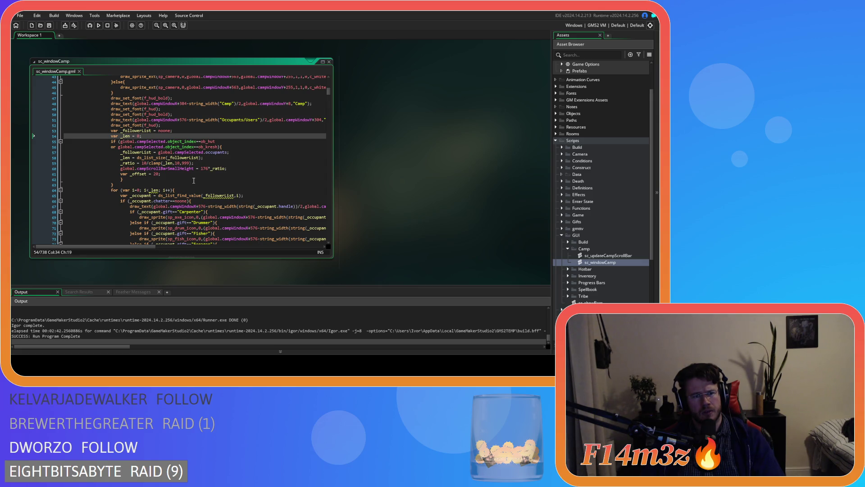
Inspect lines 64–65 and line 24, and show Feather Messages (147 errors, 243 warnings)
scroll(197, 174, down, 1)
click(245, 178)
click(245, 182)
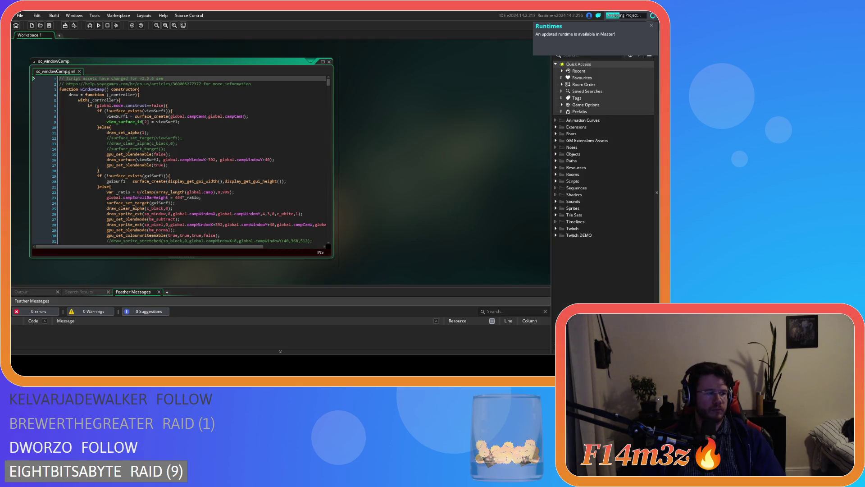
click(255, 202)
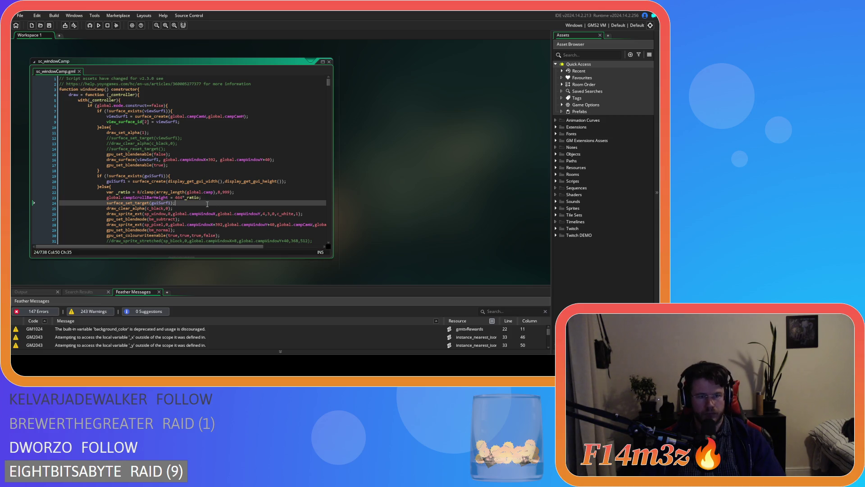
drag(328, 82, 332, 134)
scroll(328, 136, up, 2)
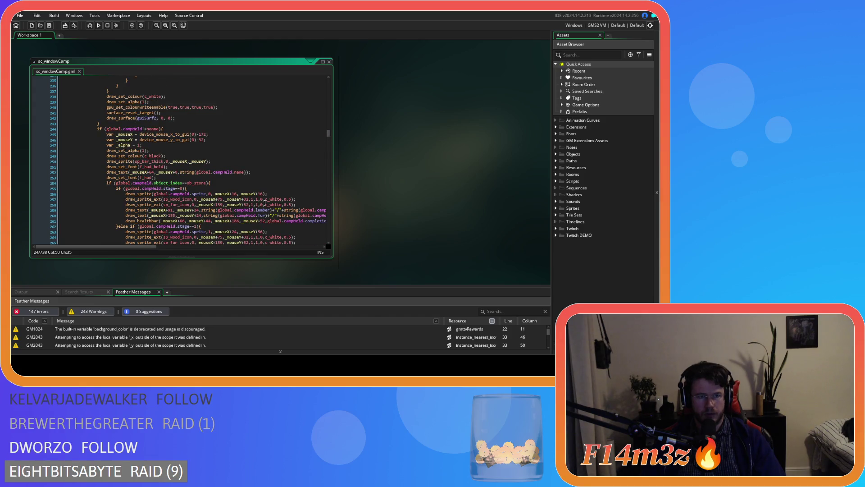
scroll(233, 225, up, 3)
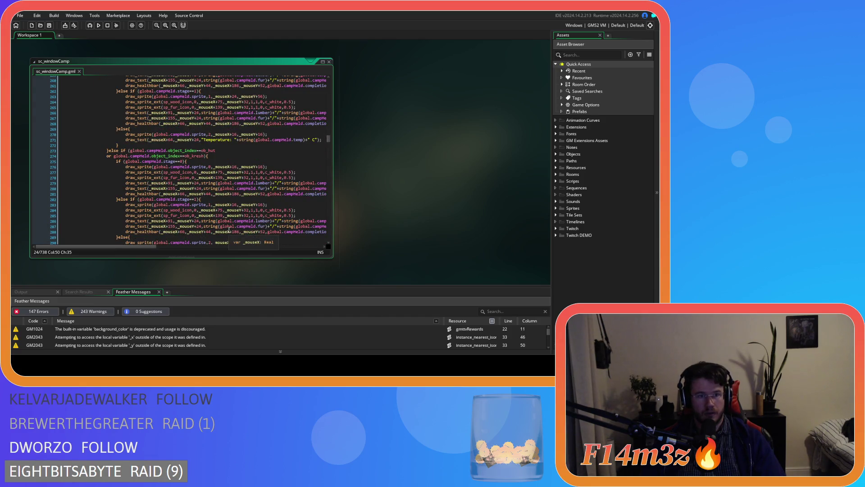
scroll(233, 233, down, 13)
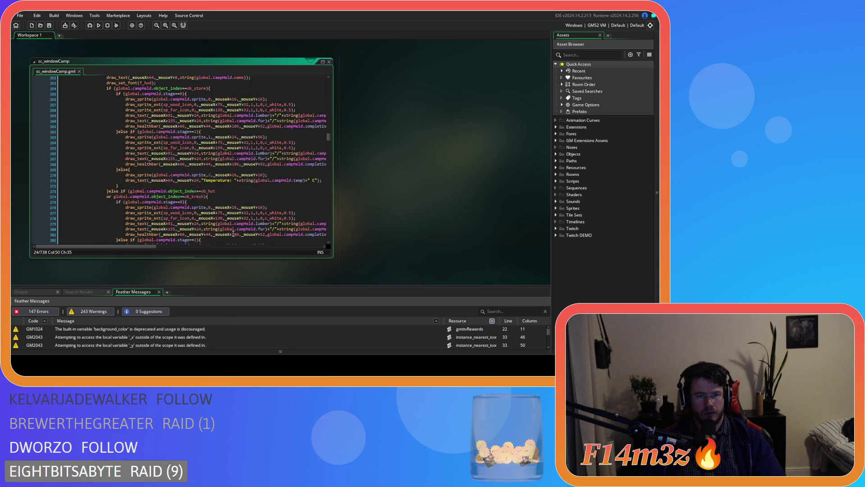
scroll(233, 232, down, 5)
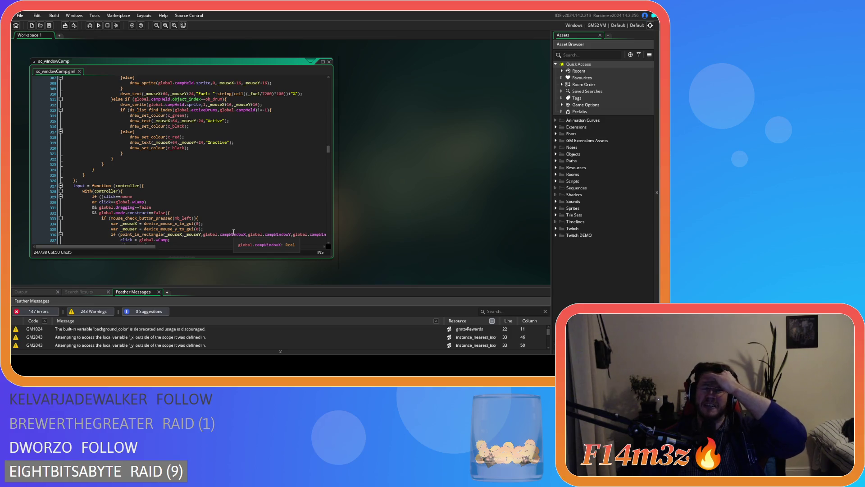
scroll(233, 232, up, 14)
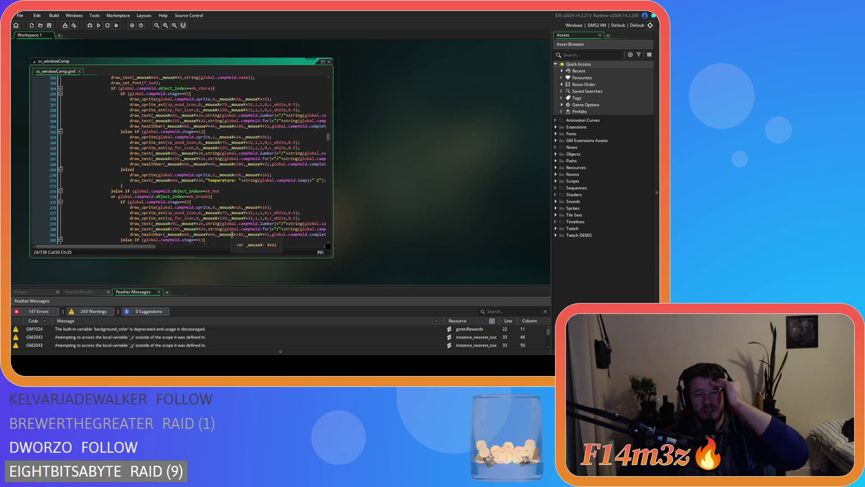
scroll(229, 237, up, 8)
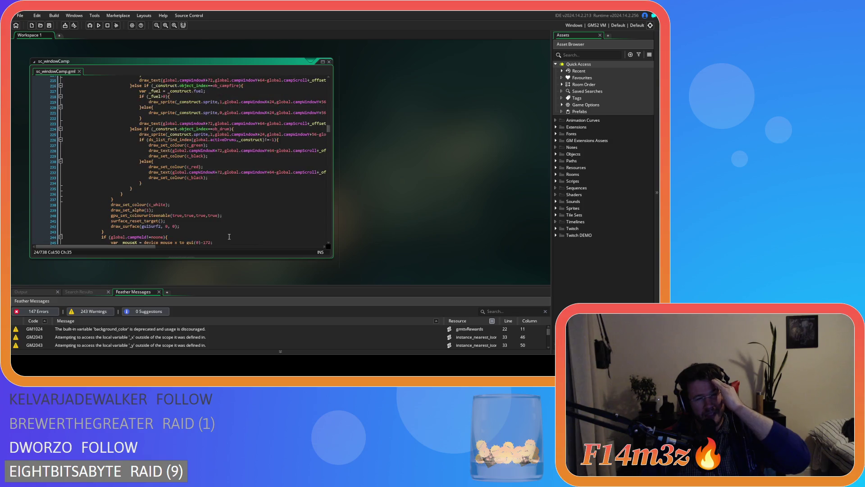
scroll(229, 237, up, 12)
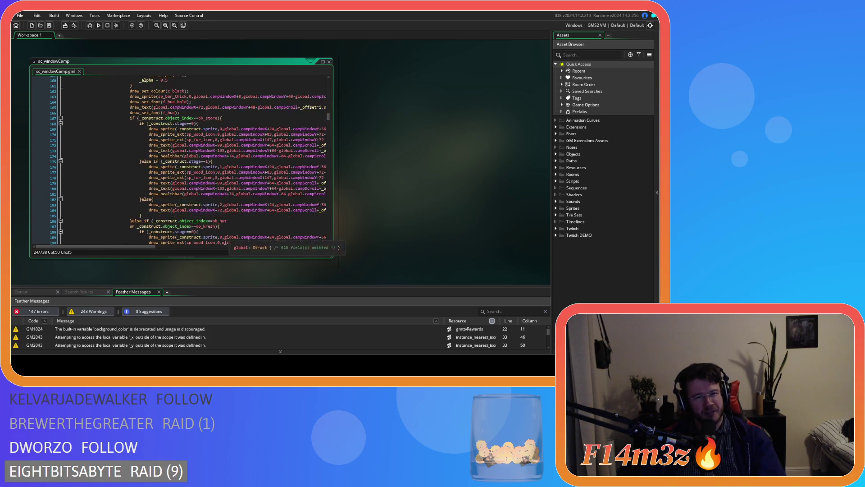
scroll(219, 246, down, 6)
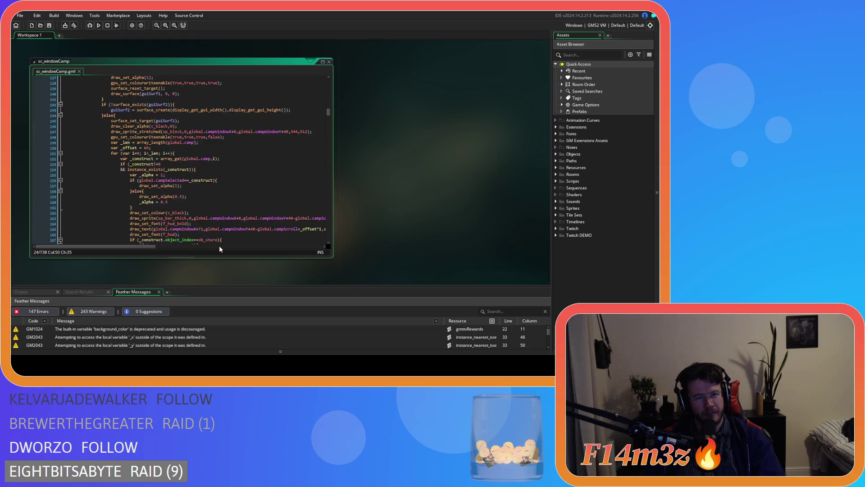
scroll(222, 226, down, 10)
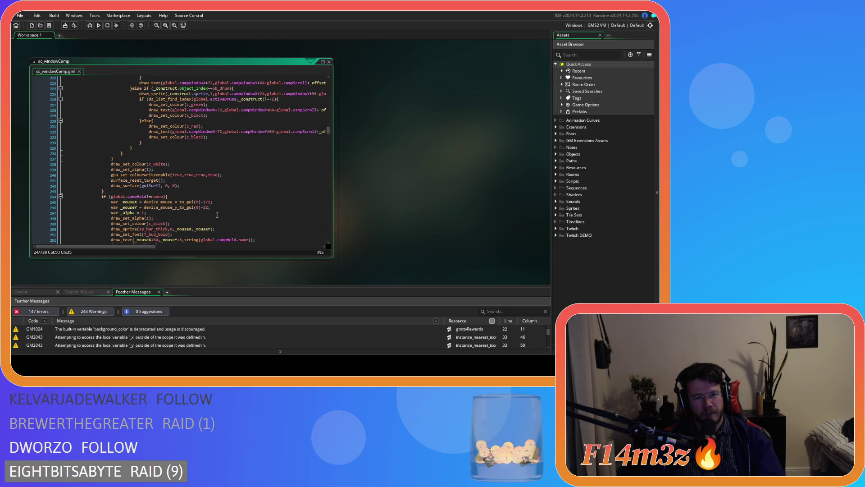
scroll(217, 215, down, 2)
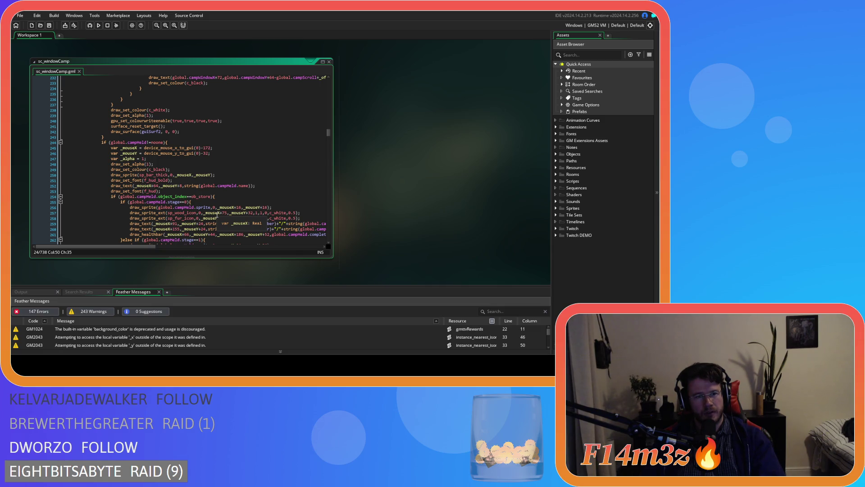
scroll(217, 215, up, 2)
scroll(217, 215, up, 3)
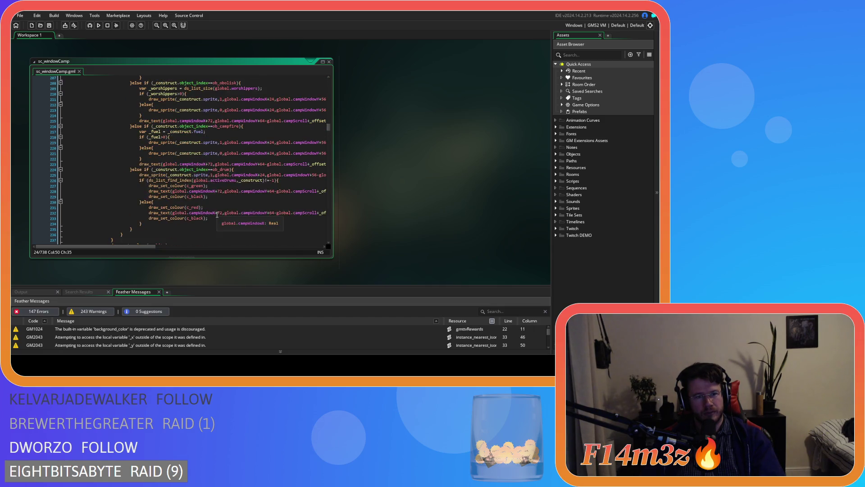
scroll(217, 215, up, 13)
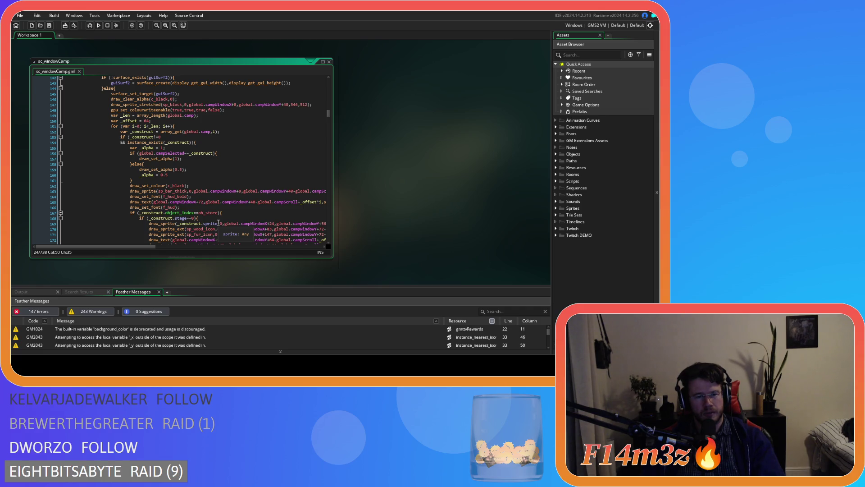
scroll(218, 222, down, 9)
scroll(218, 222, down, 10)
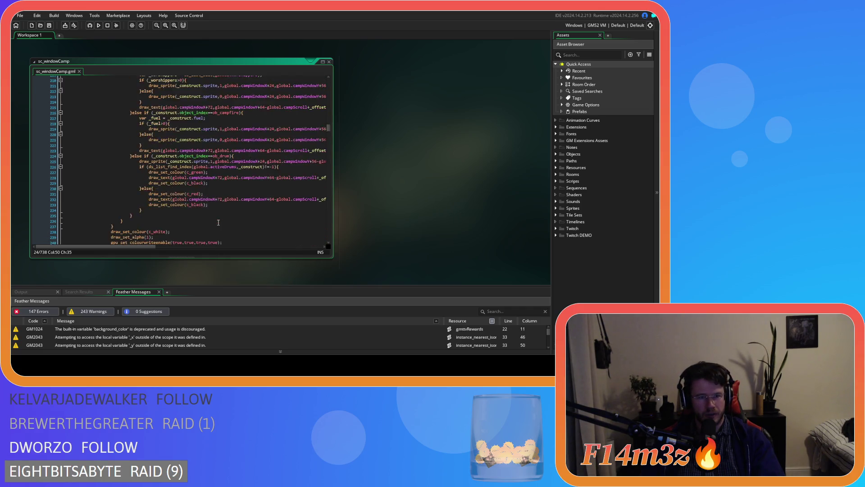
scroll(218, 223, down, 6)
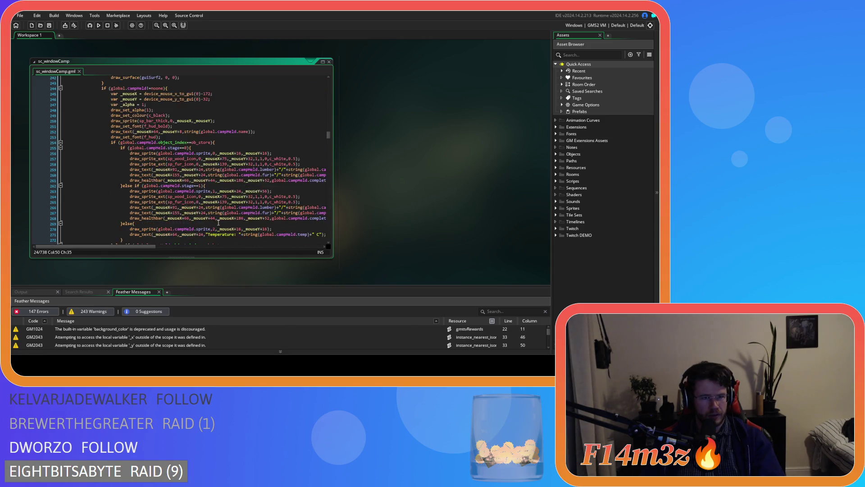
click(270, 128)
scroll(272, 148, up, 2)
scroll(273, 196, down, 7)
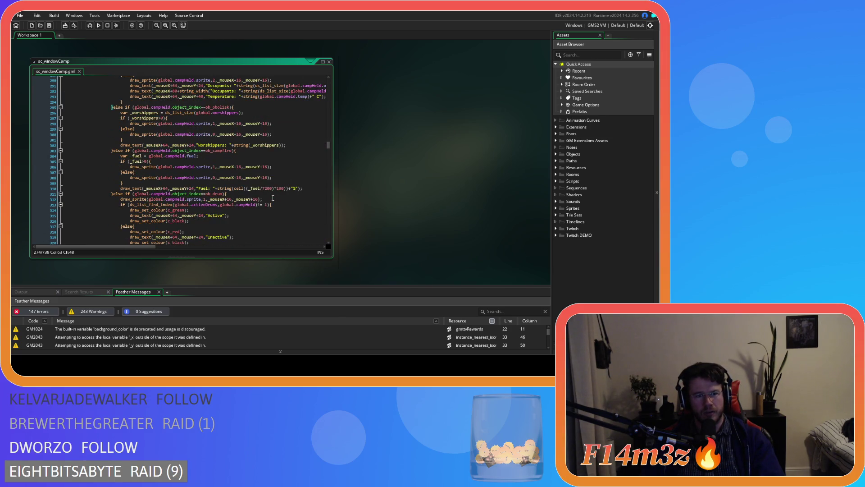
scroll(273, 198, up, 5)
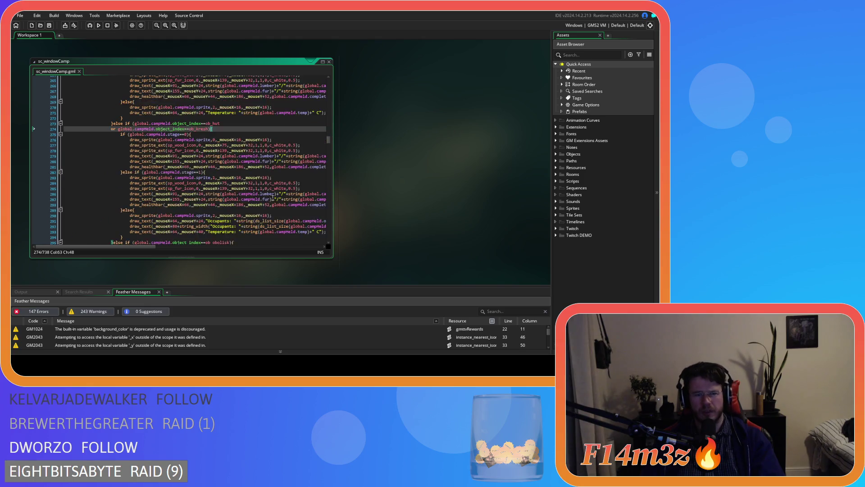
scroll(273, 197, up, 2)
scroll(273, 197, down, 9)
scroll(273, 198, up, 18)
scroll(272, 198, down, 1)
mouse_move(328, 131)
mouse_down()
mouse_move(334, 186)
mouse_move(320, 89)
mouse_up()
click(196, 236)
click(186, 228)
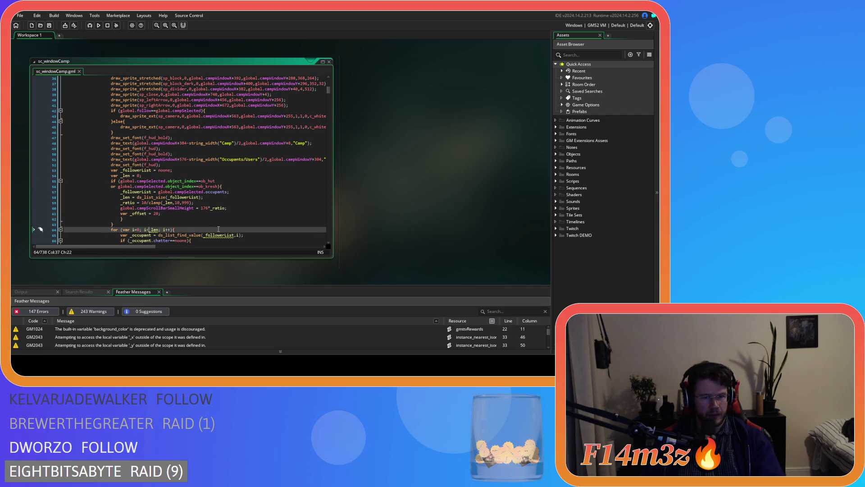
scroll(213, 211, down, 2)
drag(142, 148, 102, 138)
drag(116, 202, 164, 213)
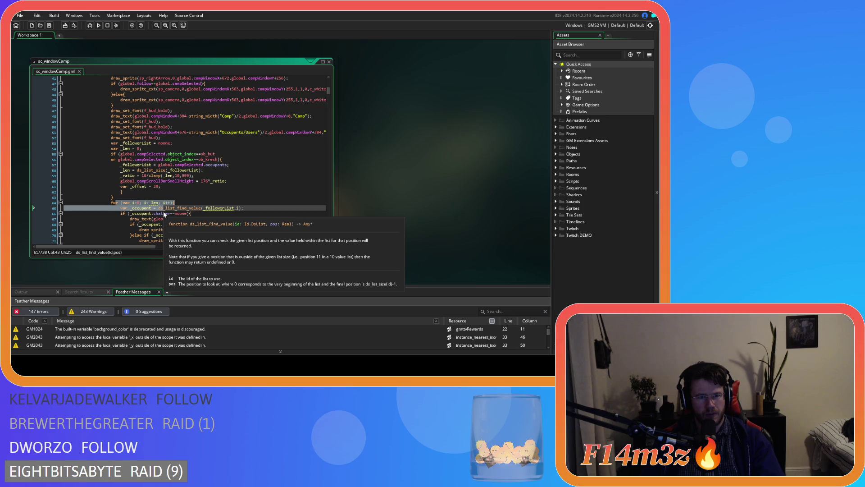
double_click(136, 143)
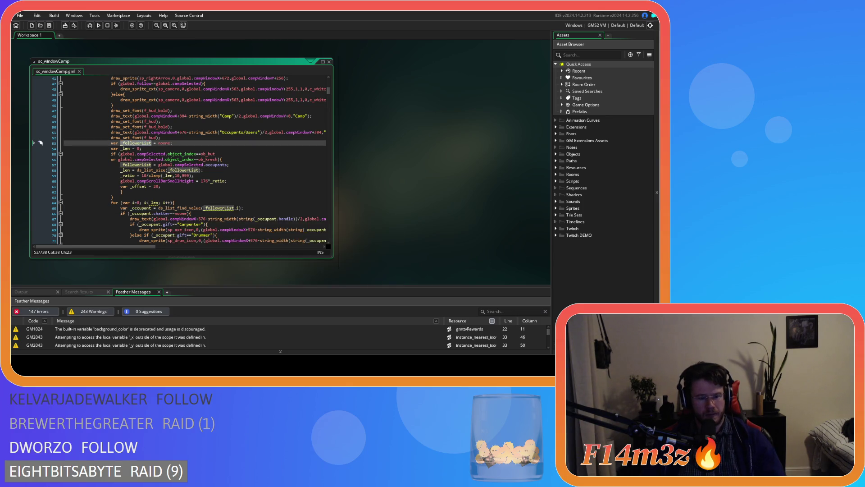
key(ctrl+f)
click(310, 87)
click(309, 87)
click(309, 87)
click(310, 87)
click(309, 87)
click(309, 87)
click(309, 88)
click(309, 87)
click(322, 79)
click(178, 150)
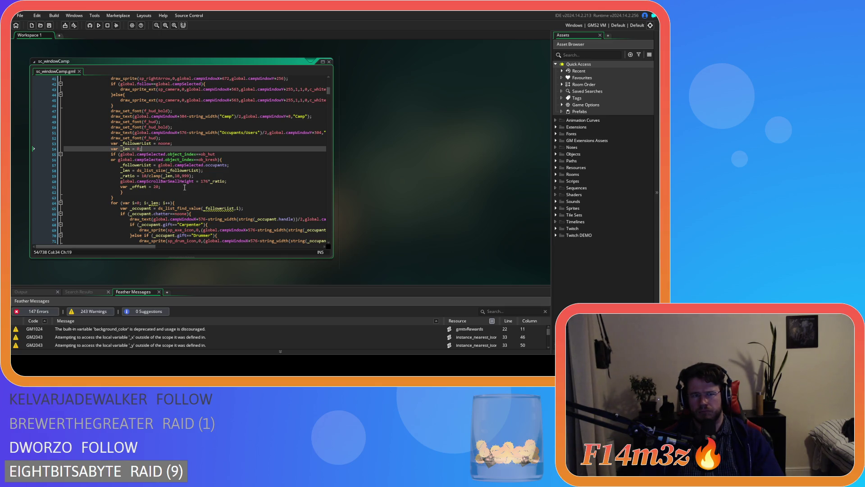
Try deleting the _followerList and _len assignments inside the if block, then undo it
click(217, 172)
key(shift+Home)
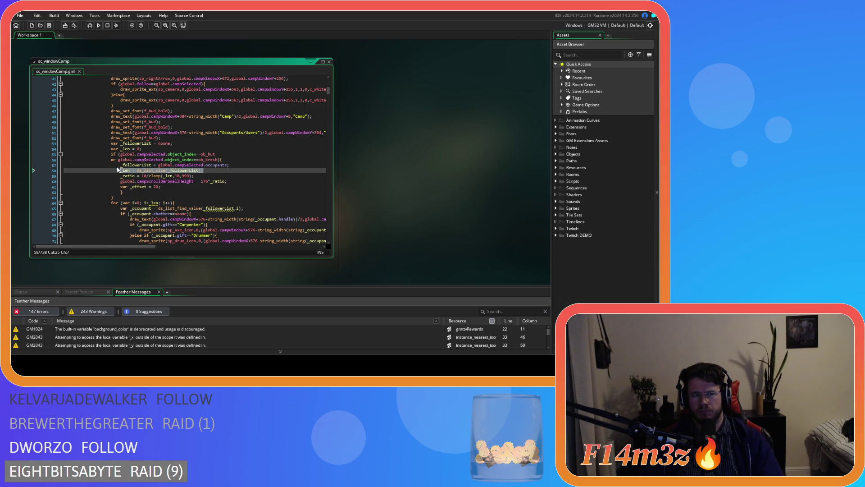
key(shift+Up)
key(Delete)
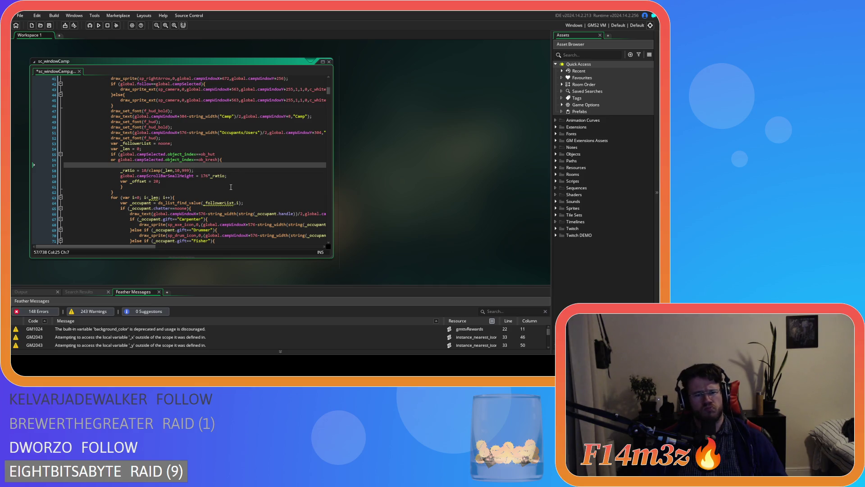
key(ctrl+z)
click(230, 187)
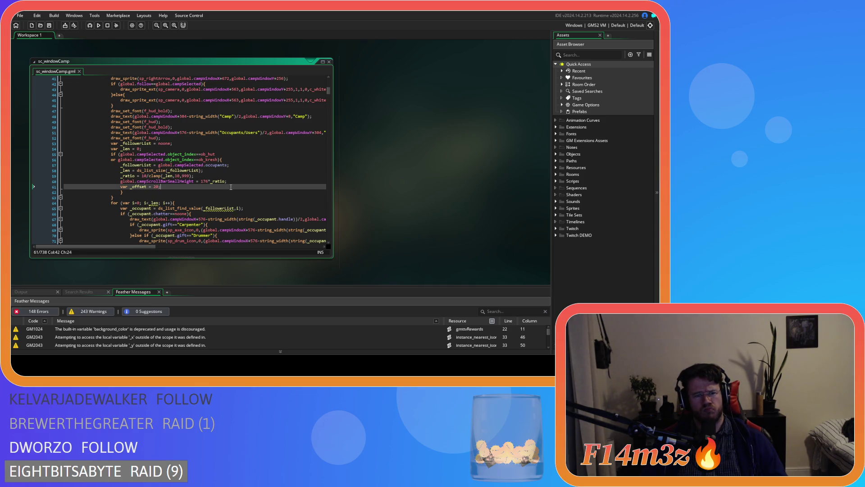
Try deleting the var _followerList and var _len declaration lines, then restore them
drag(111, 143, 141, 149)
key(Delete)
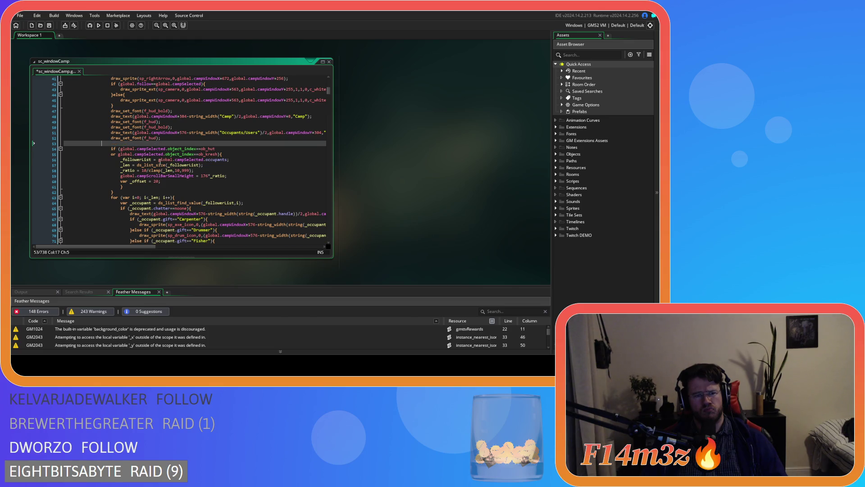
key(ctrl+z)
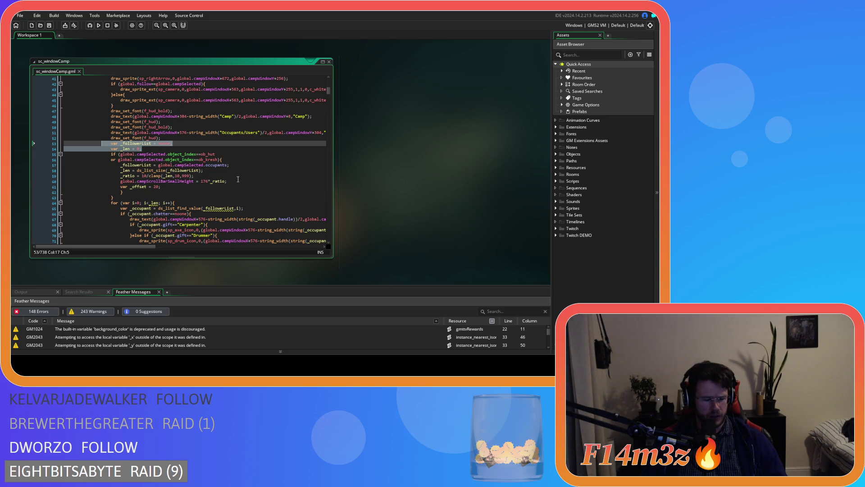
key(Delete)
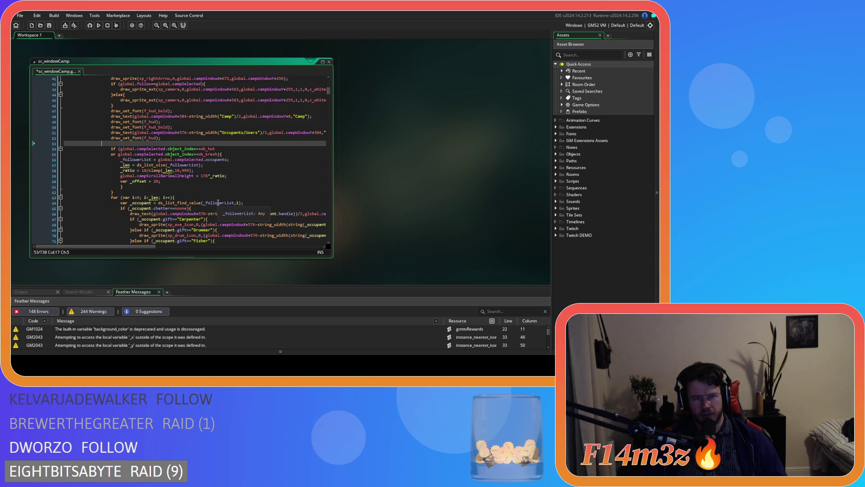
key(ctrl+z)
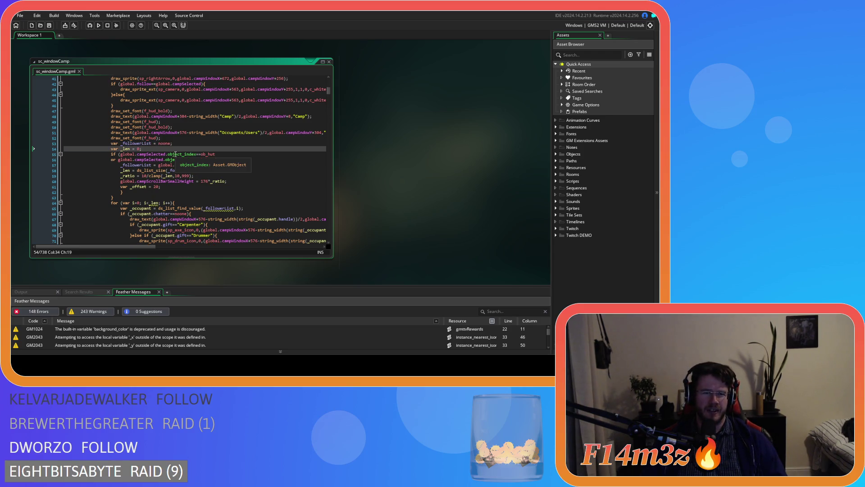
Check the _len out-of-scope warning on the loop condition against the declaration lines
click(155, 203)
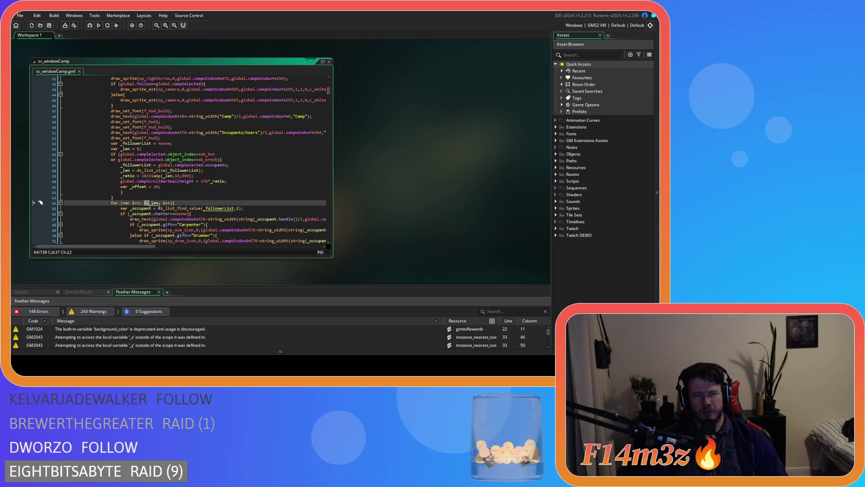
click(158, 205)
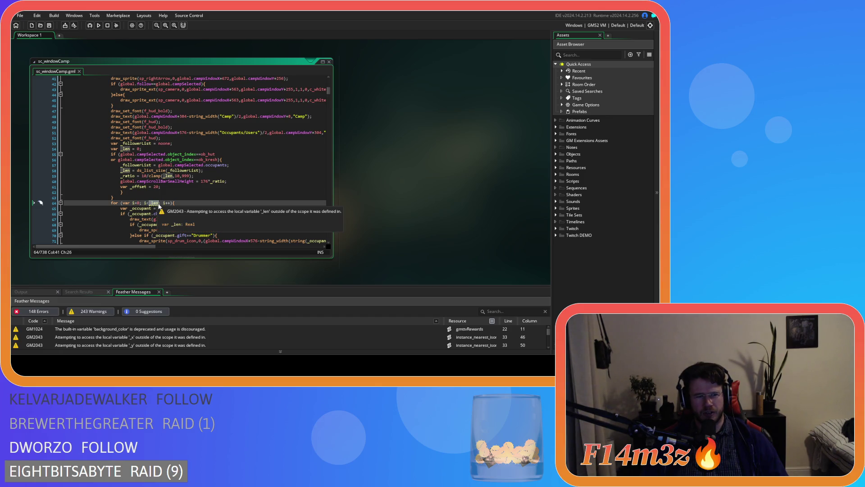
click(135, 148)
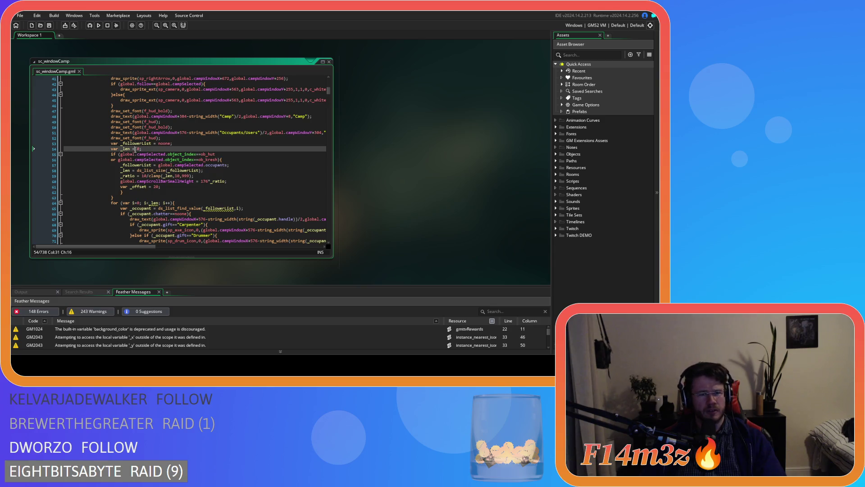
click(125, 143)
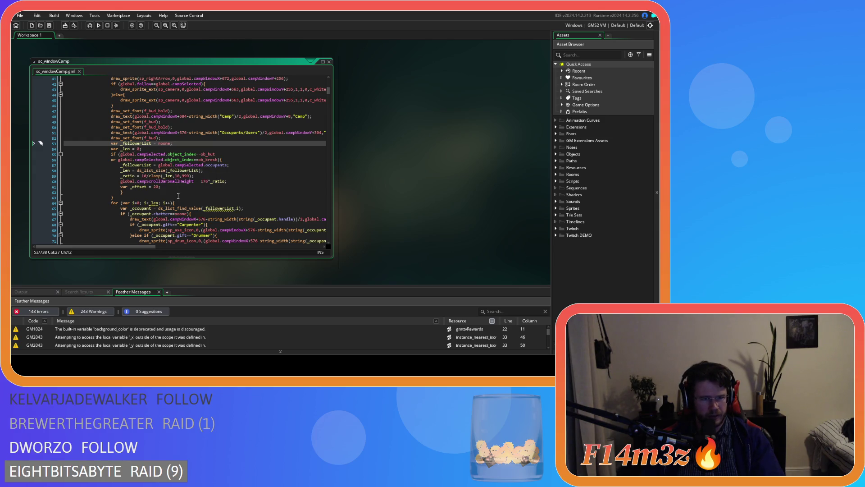
mouse_move(151, 202)
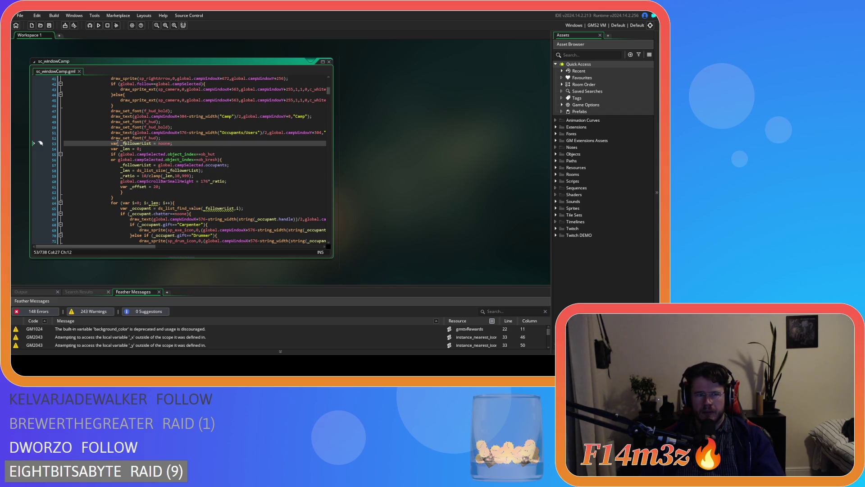
Delete the top-level _followerList and _len declarations and the leftover blank line
drag(142, 149, 111, 144)
key(BackSpace)
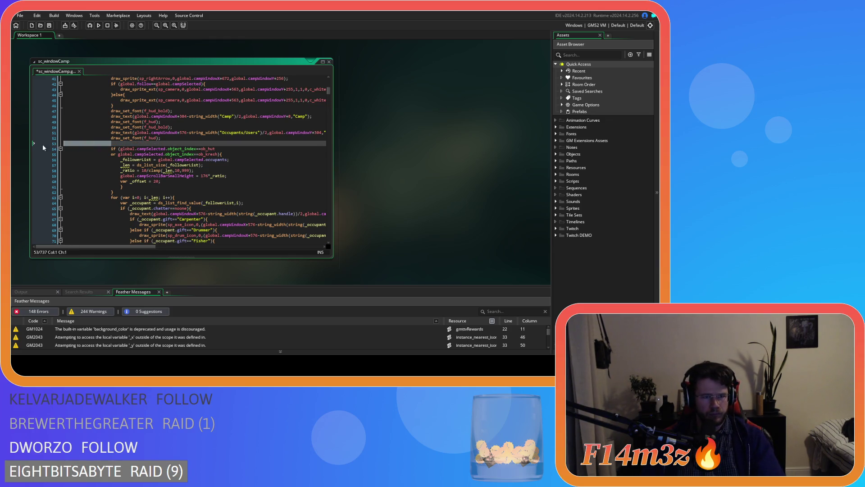
key(BackSpace)
Open the ob_controller object from the Objects folder in the Asset Browser
click(152, 192)
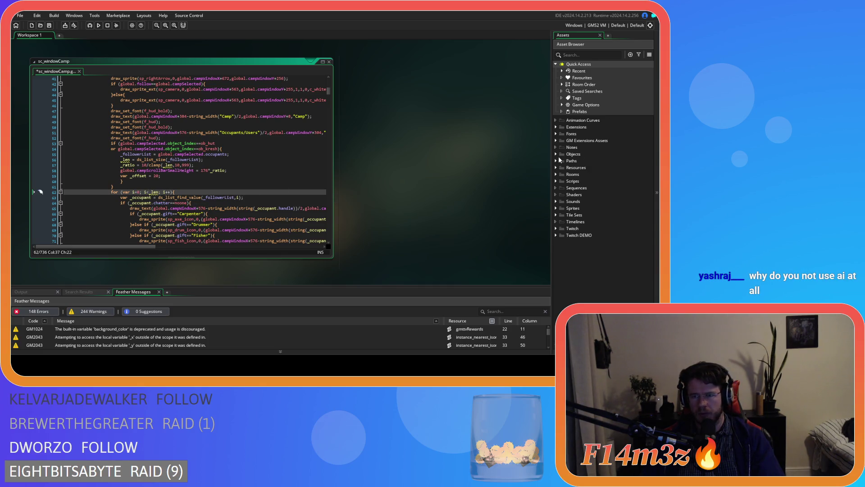
click(558, 158)
double_click(592, 195)
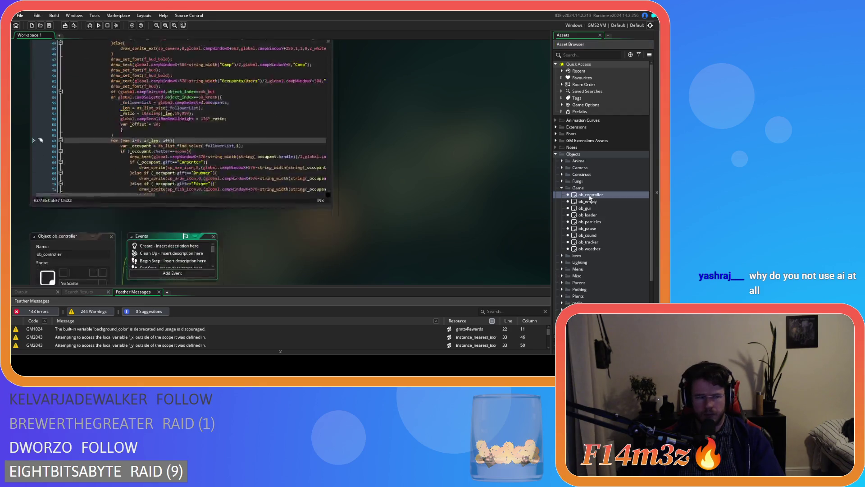